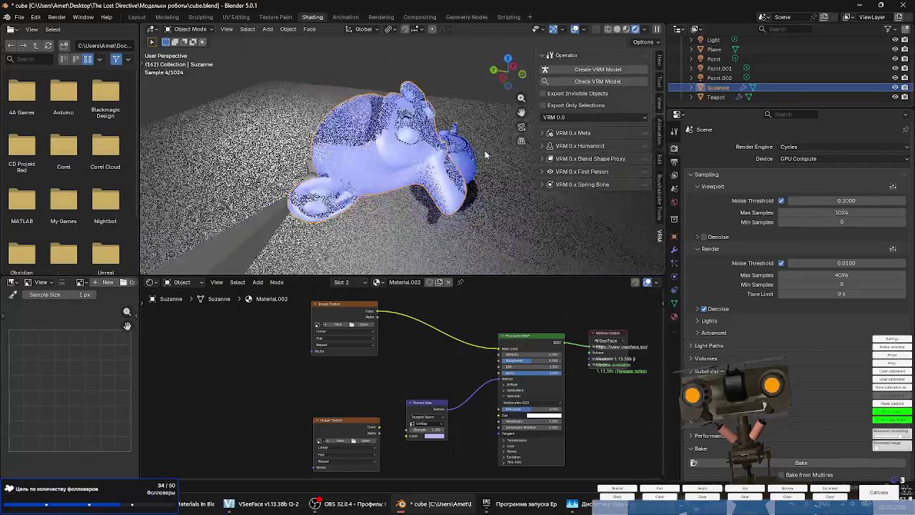
# Select the Image Texture node and expand the Bake settings in Render Properties.
pyautogui.scroll(-4, 341, 143)
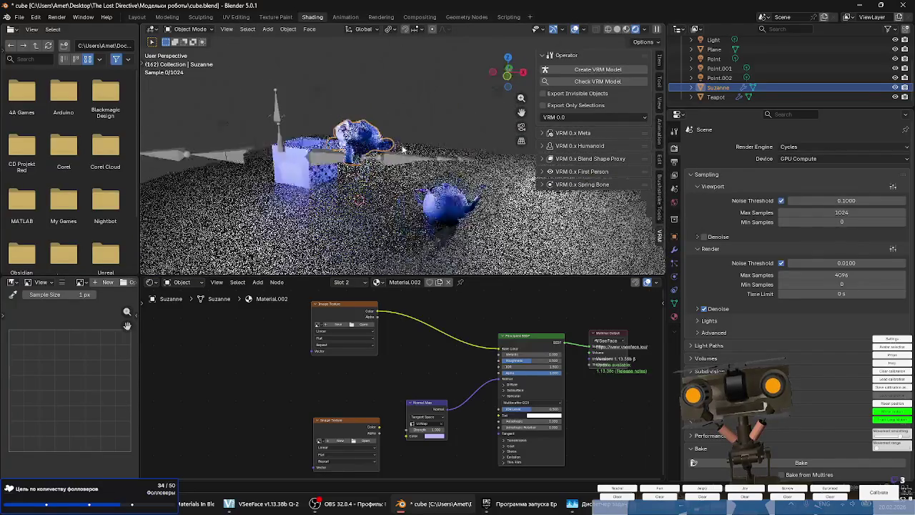
pyautogui.scroll(5, 354, 143)
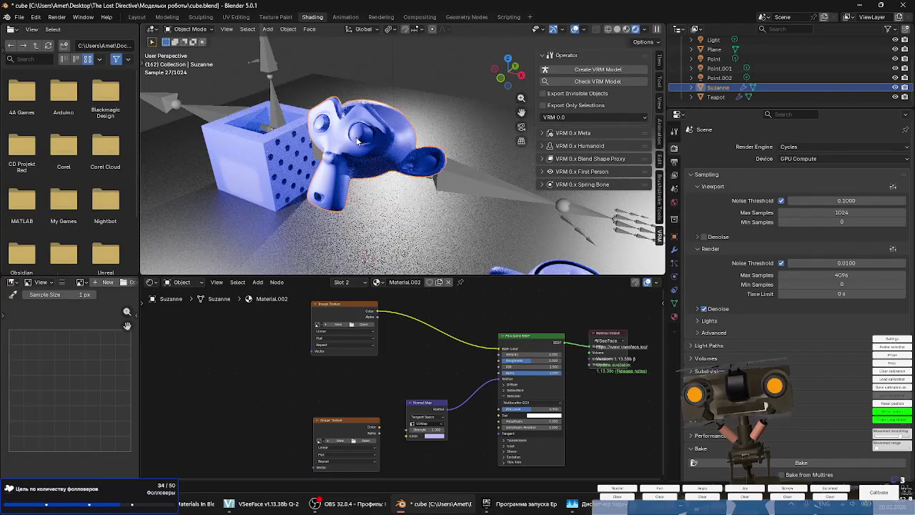
pyautogui.click(357, 323)
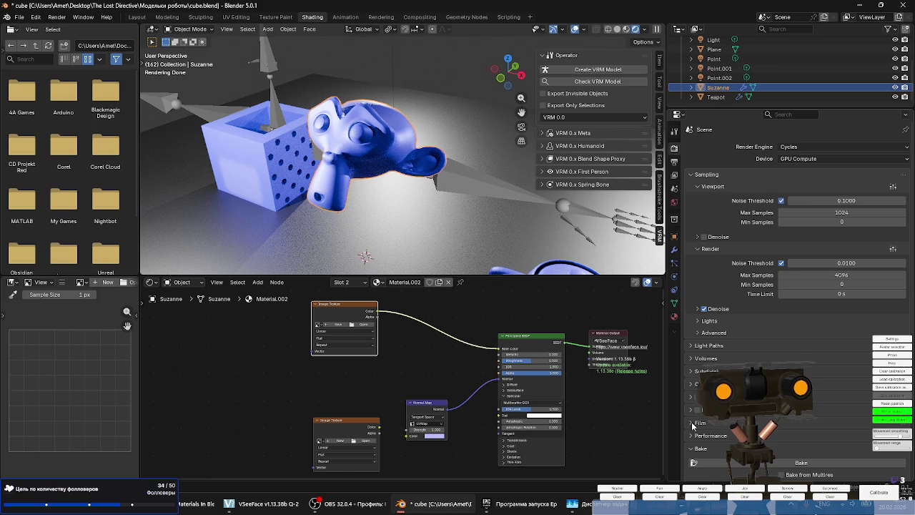
pyautogui.click(692, 449)
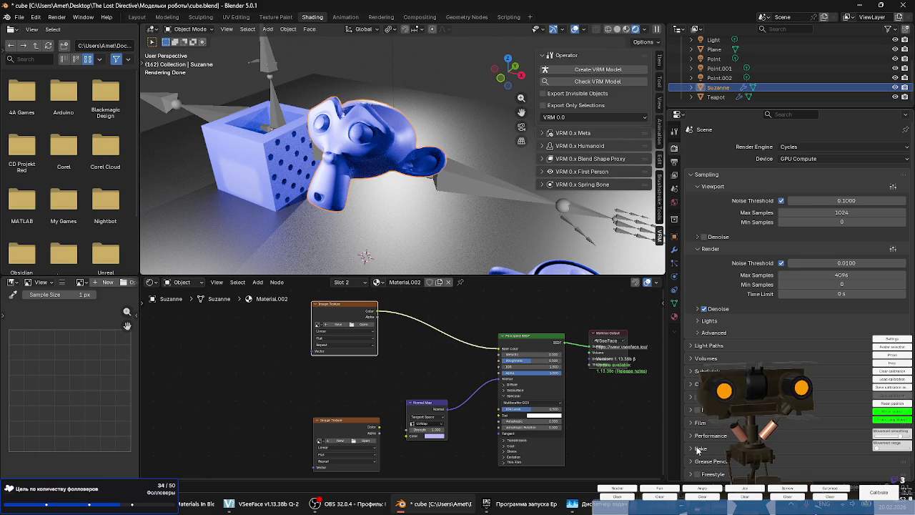
pyautogui.click(697, 448)
# Start creating a new image for the Image Texture node.
pyautogui.scroll(-4, 698, 449)
pyautogui.scroll(3, 332, 323)
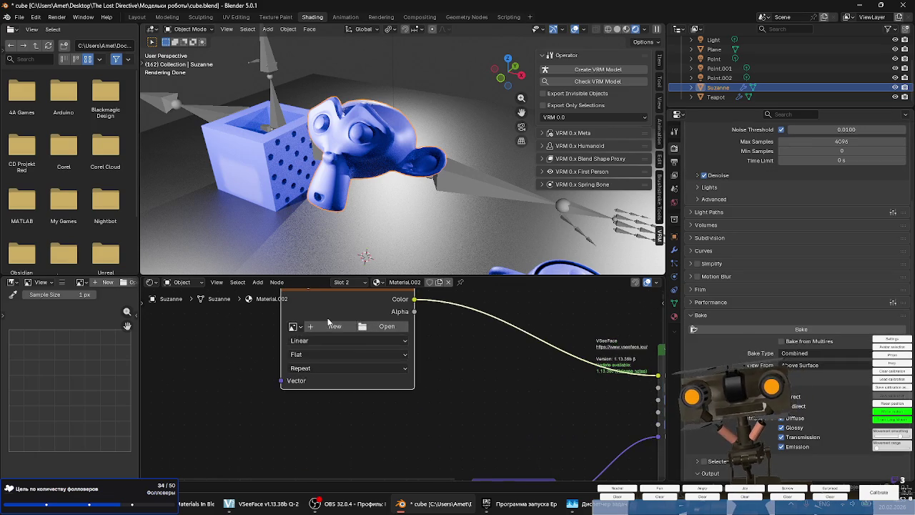
pyautogui.click(296, 327)
pyautogui.click(324, 327)
pyautogui.write('colo')
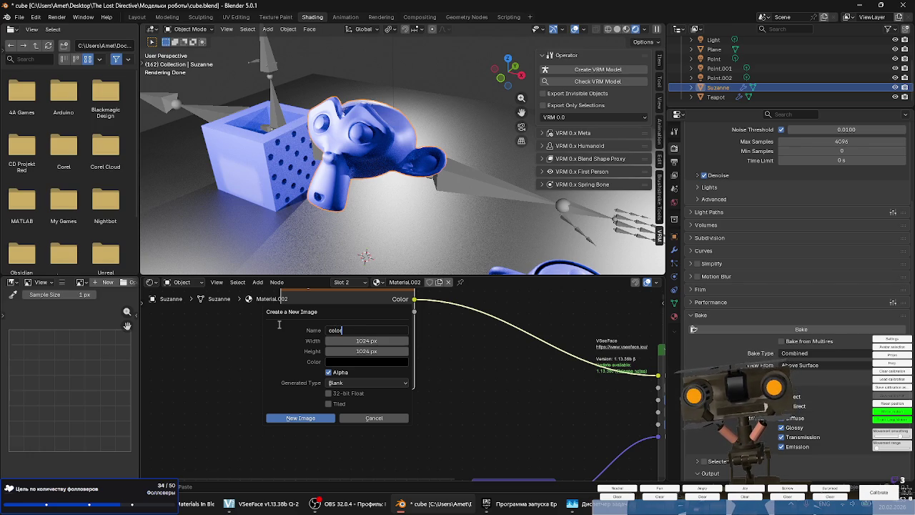
# Name the new 1024×1024 image 'color' and load it into the Image Texture node.
pyautogui.write('r')
pyautogui.click(302, 418)
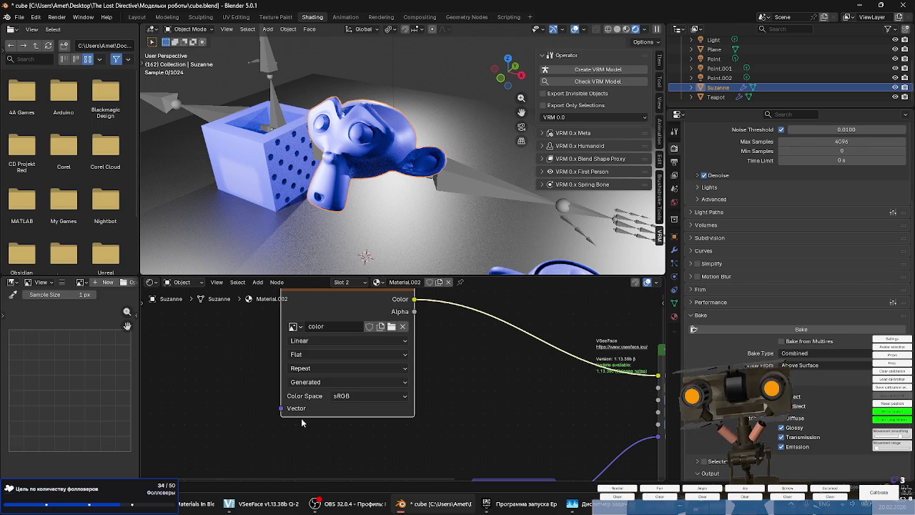
pyautogui.scroll(-2, 314, 384)
pyautogui.click(324, 327)
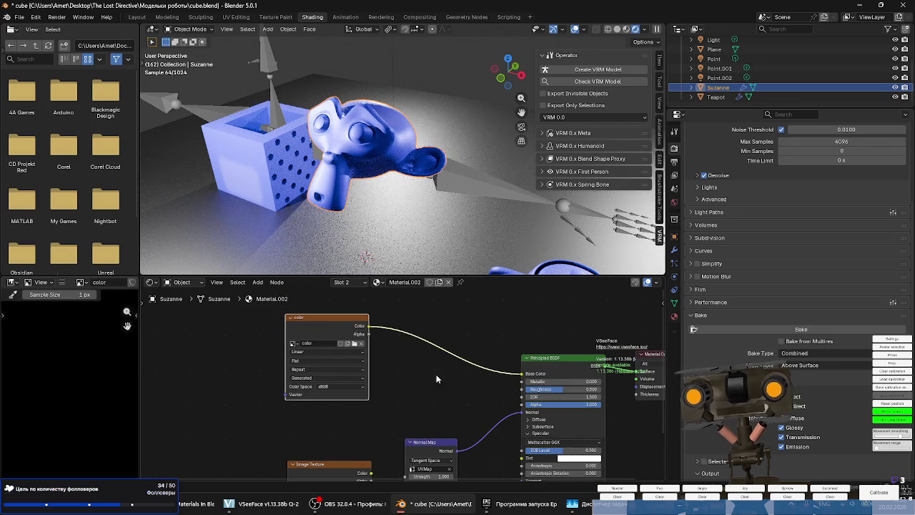
# Show the Bake Type options in the Render Properties Bake panel.
pyautogui.scroll(2, 816, 286)
pyautogui.scroll(-2, 817, 285)
pyautogui.scroll(-3, 816, 285)
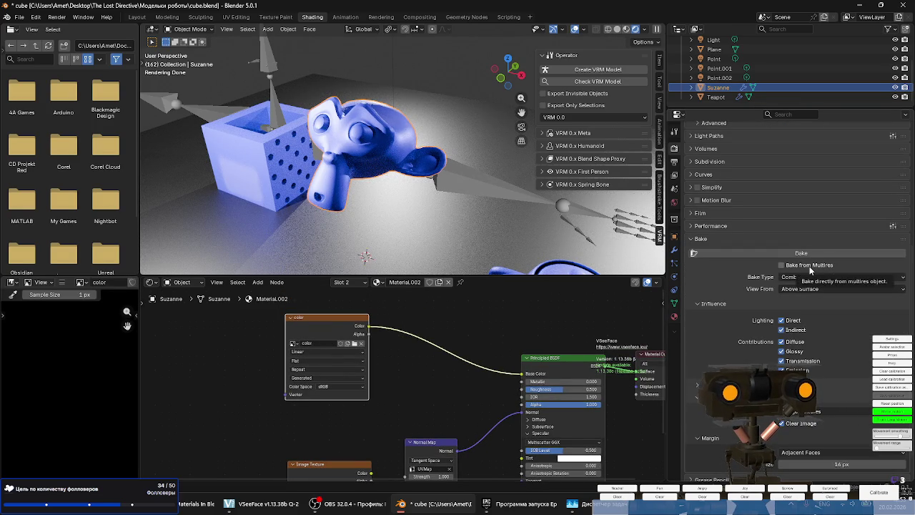
pyautogui.click(803, 277)
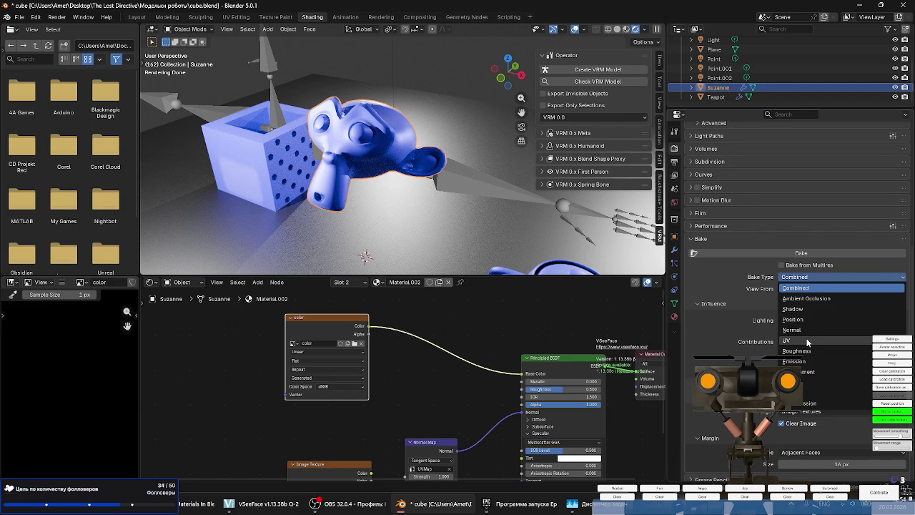
# Set the bake type to Combined, after trying UV, baking from Above Surface.
pyautogui.click(807, 340)
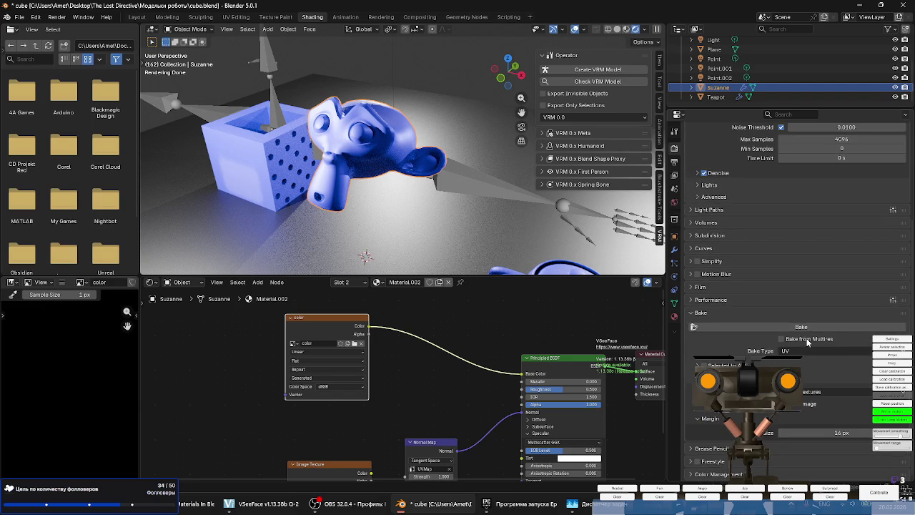
pyautogui.click(807, 351)
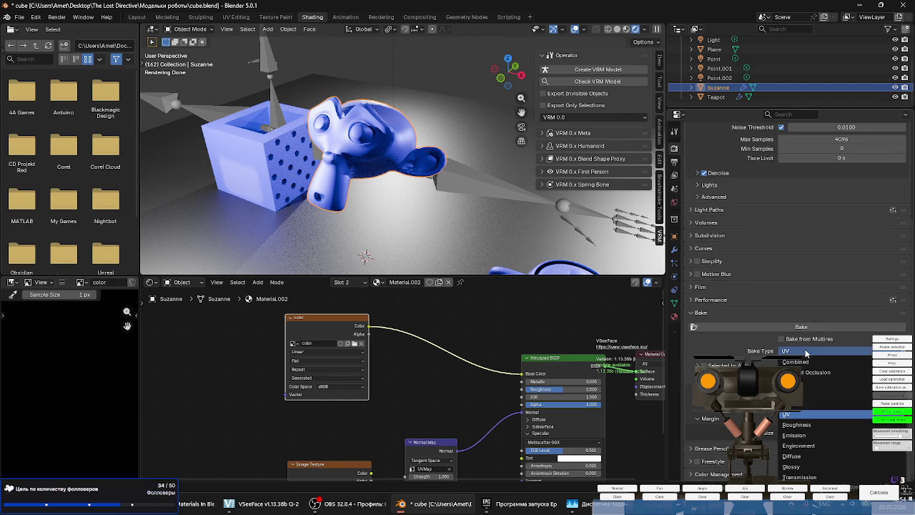
pyautogui.click(800, 362)
pyautogui.click(801, 362)
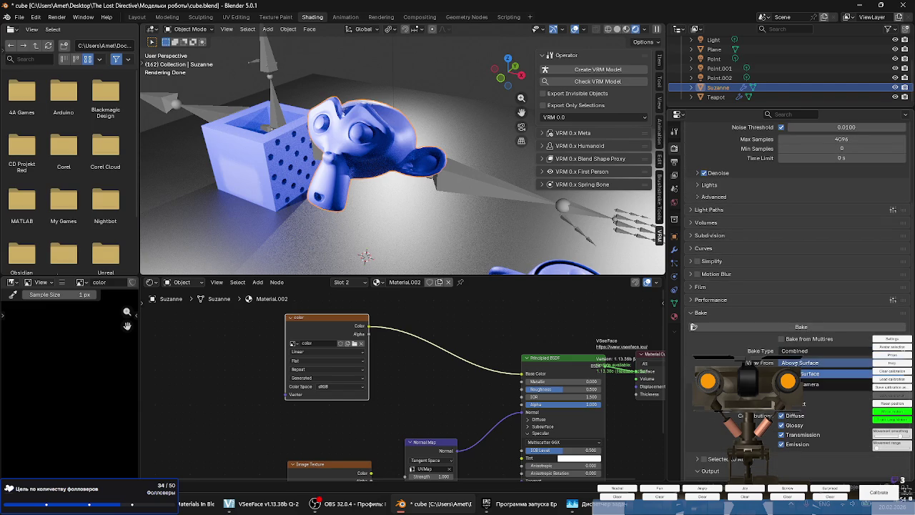
pyautogui.click(801, 363)
# Expand the Selected to Active and Output bake options and attempt a bake.
pyautogui.moveTo(378, 260); pyautogui.dragTo(501, 243, button='middle')
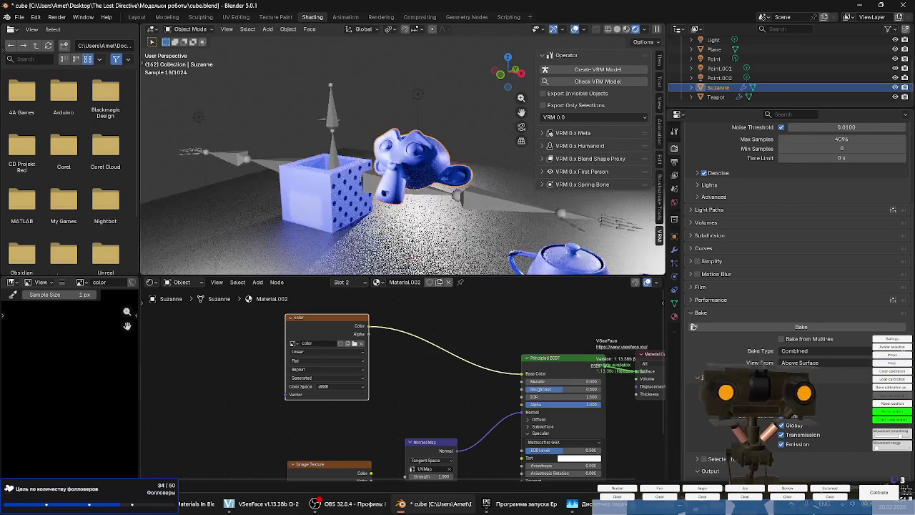
pyautogui.scroll(-2, 787, 214)
pyautogui.scroll(-1, 813, 332)
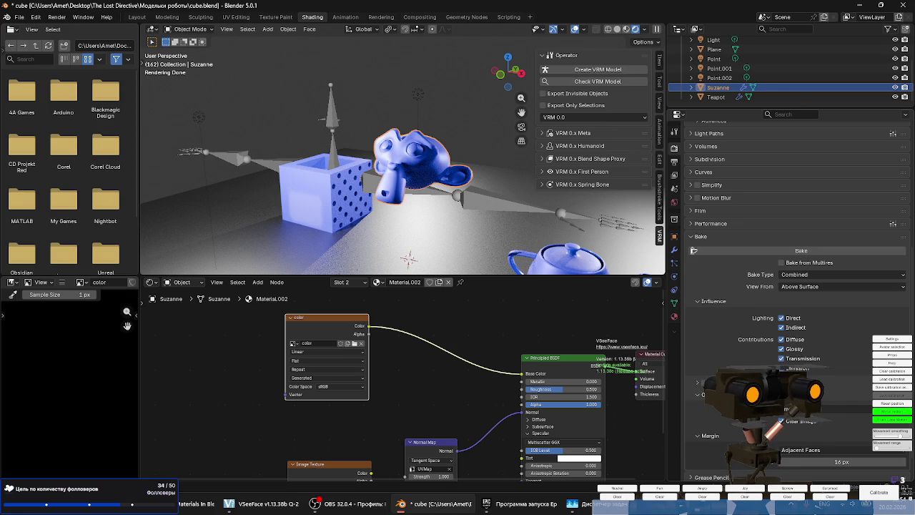
pyautogui.moveTo(701, 382); pyautogui.dragTo(701, 394)
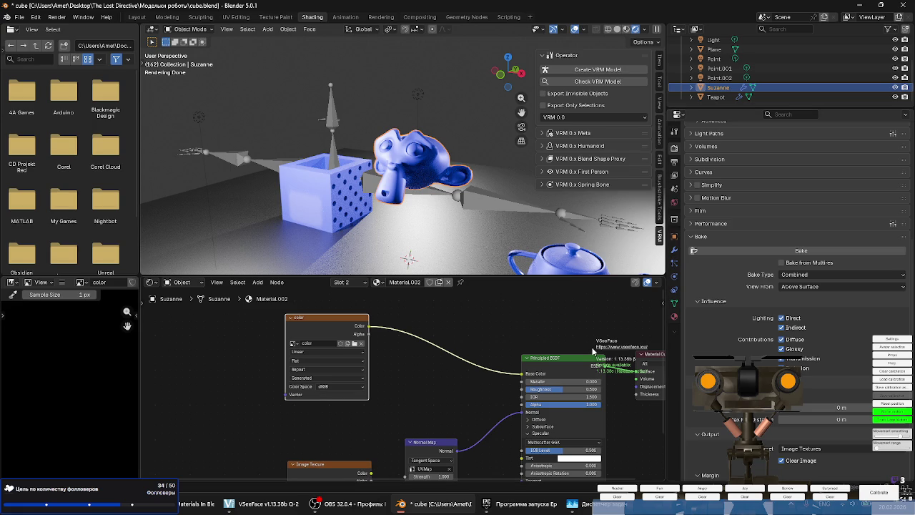
pyautogui.scroll(-3, 744, 335)
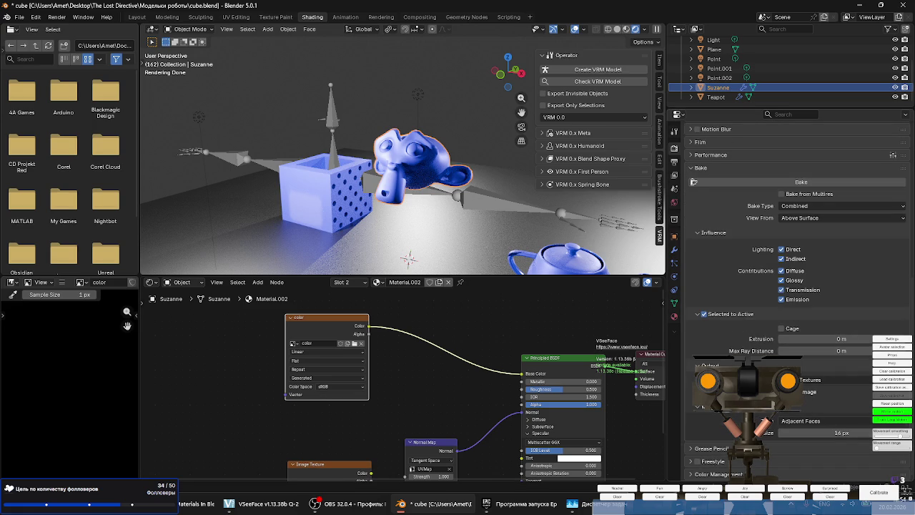
pyautogui.scroll(1, 794, 286)
pyautogui.click(746, 202)
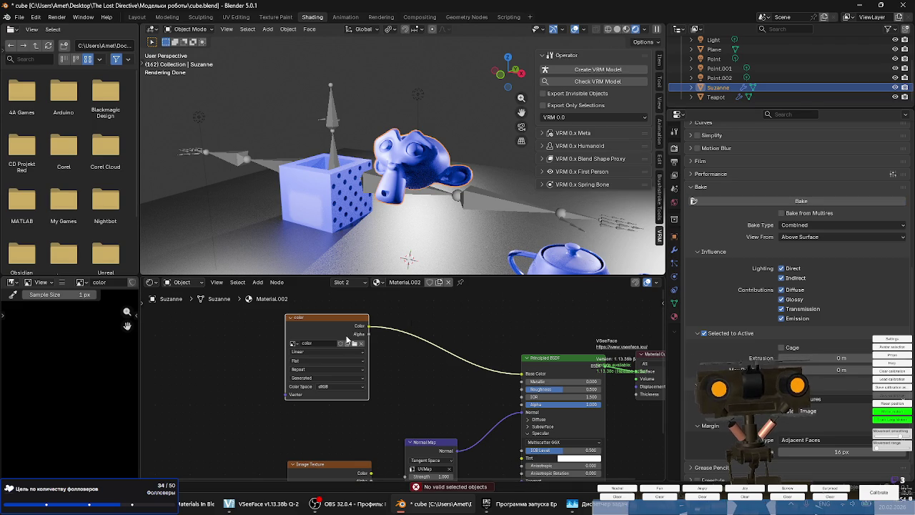
# Reposition the color texture node, confirm its image name and retry the bake.
pyautogui.moveTo(345, 342); pyautogui.dragTo(452, 347)
pyautogui.doubleClick(415, 348)
pyautogui.press('Return')
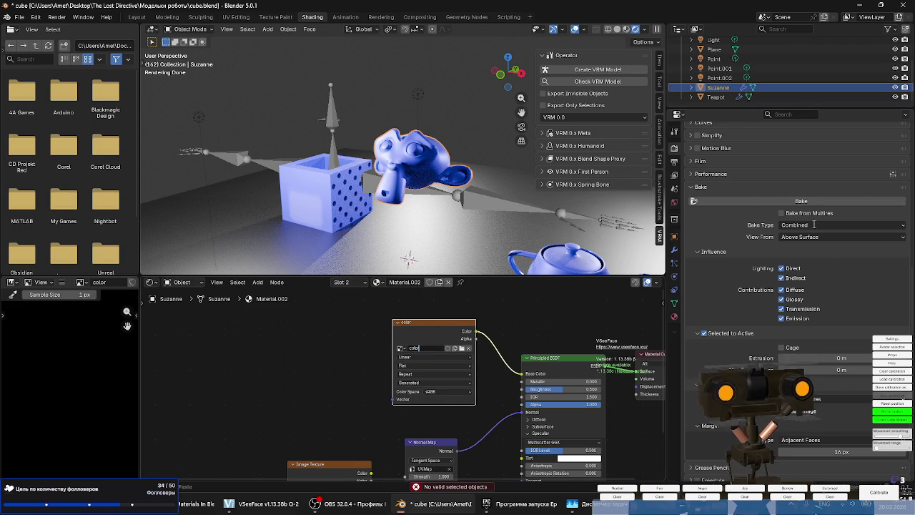
pyautogui.click(802, 202)
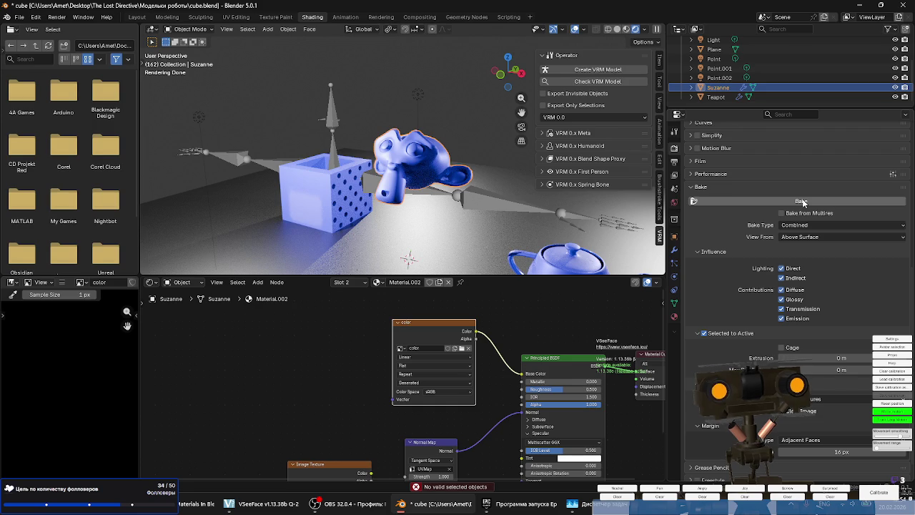
# Enable Bake from Multires and attempt a Multires bake.
pyautogui.scroll(3, 715, 164)
pyautogui.scroll(2, 714, 164)
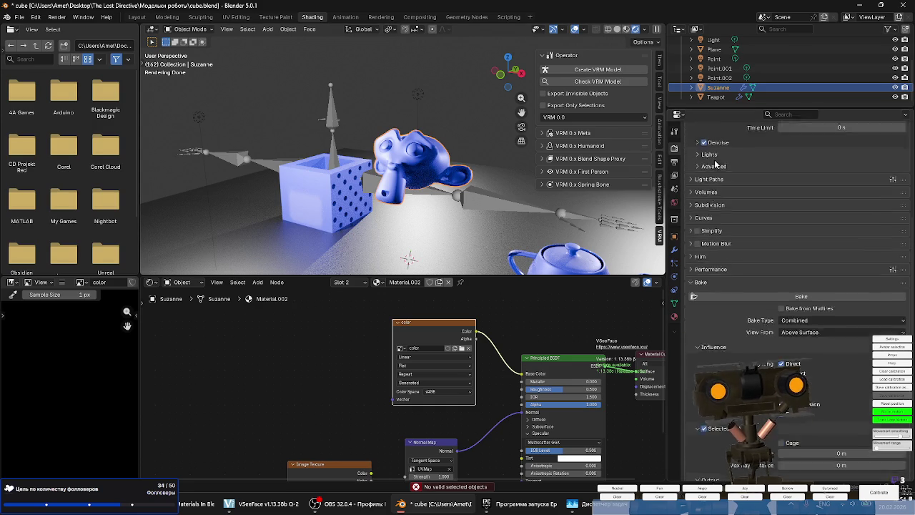
pyautogui.scroll(-5, 723, 172)
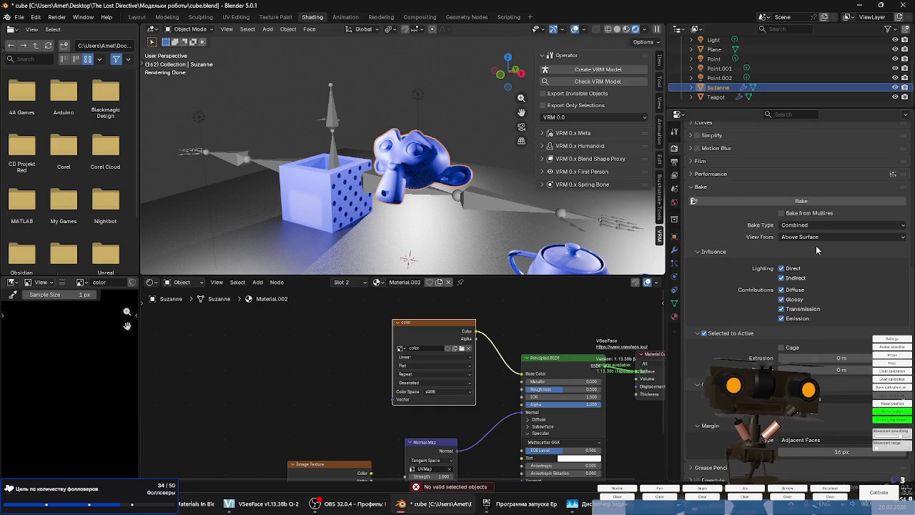
pyautogui.click(821, 213)
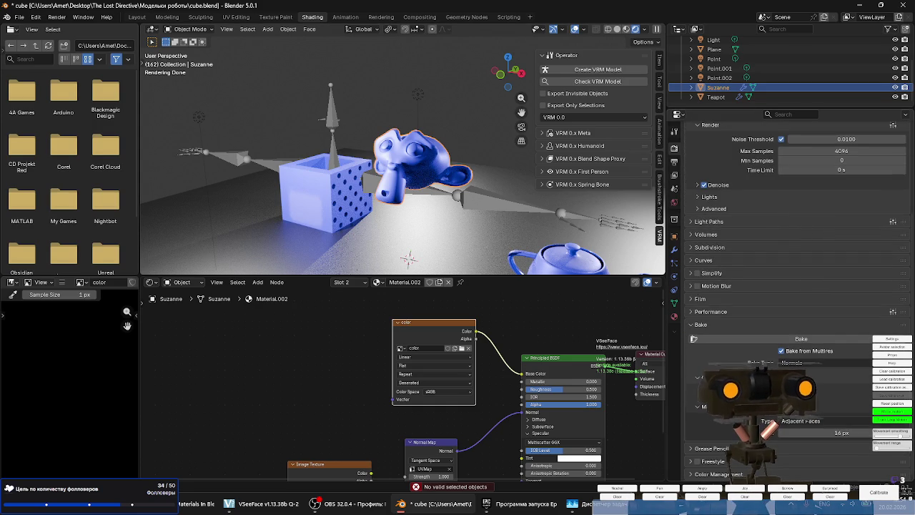
pyautogui.click(801, 339)
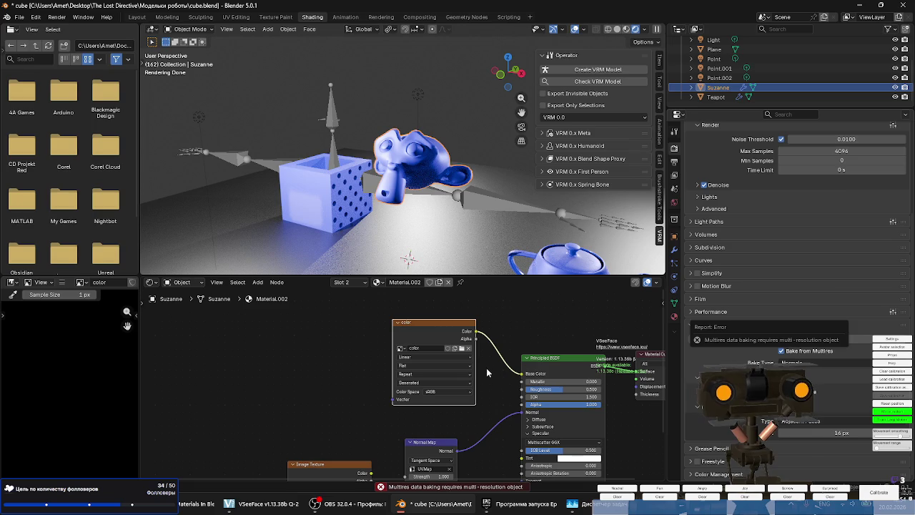
# Adjust the color texture node and add a Mapping node feeding it with Ctrl+T.
pyautogui.scroll(1, 481, 368)
pyautogui.scroll(1, 472, 360)
pyautogui.scroll(1, 464, 351)
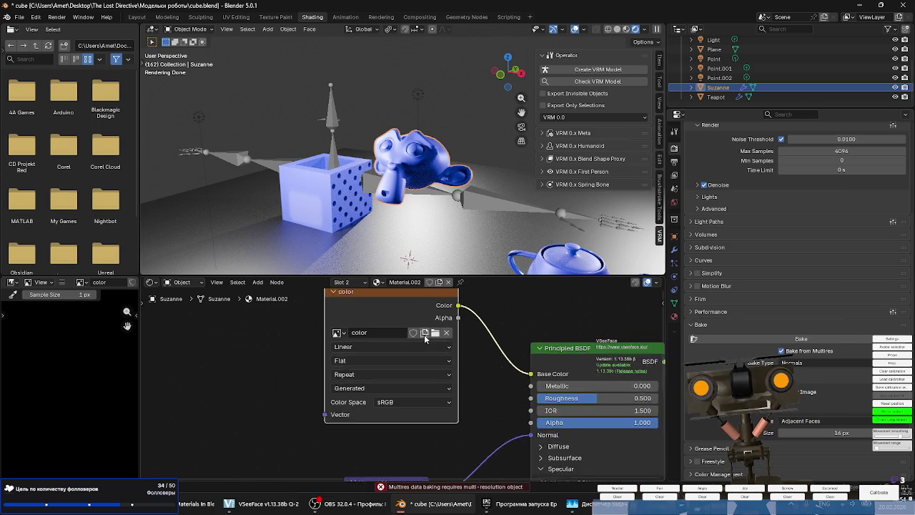
pyautogui.scroll(1, 425, 339)
pyautogui.click(333, 333)
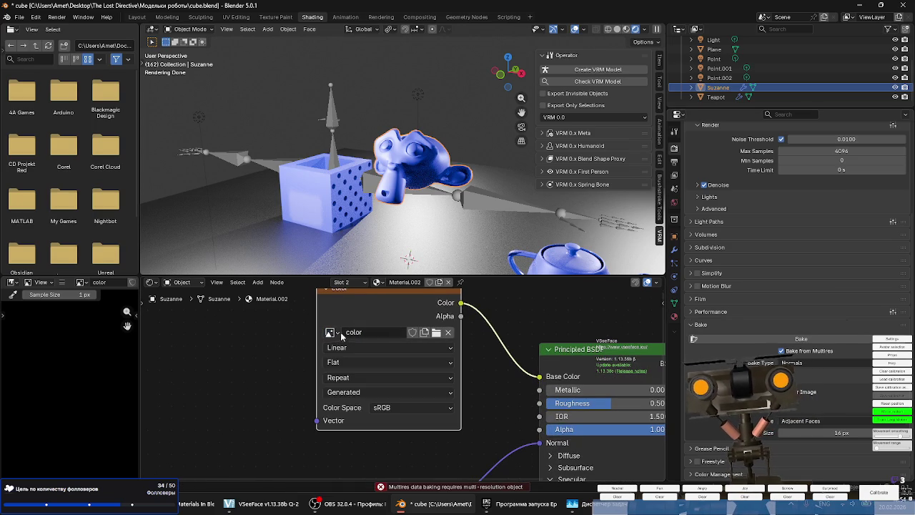
pyautogui.moveTo(367, 313); pyautogui.dragTo(346, 323)
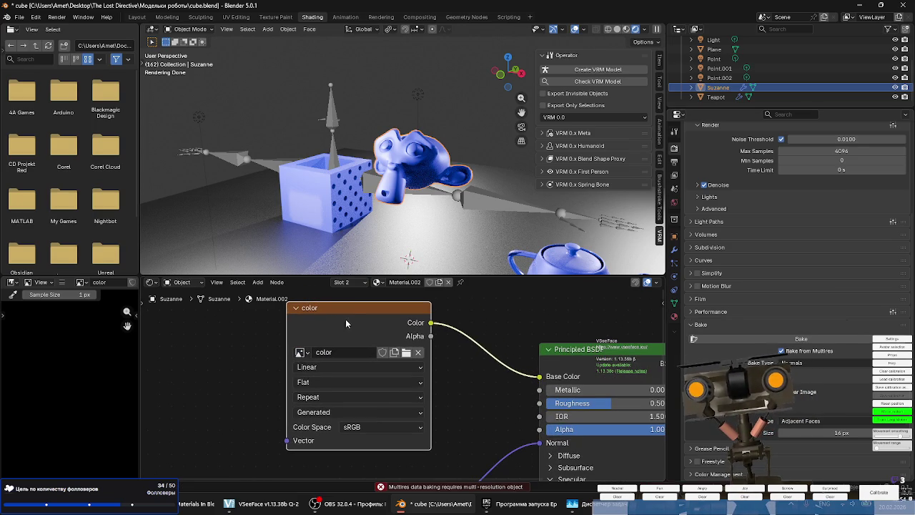
pyautogui.hotkey('ctrl', 't')
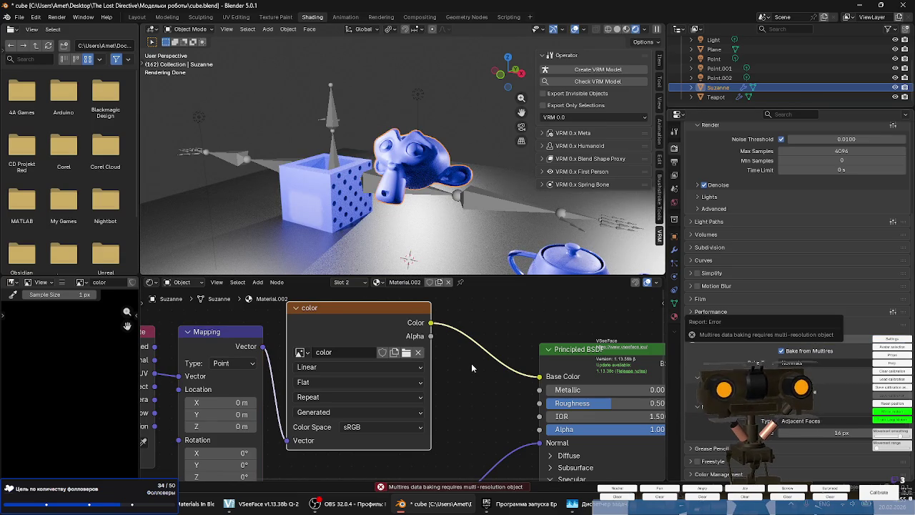
# Disable Bake from Multires, re-expand Selected to Active, bake, and check Task Manager.
pyautogui.click(804, 353)
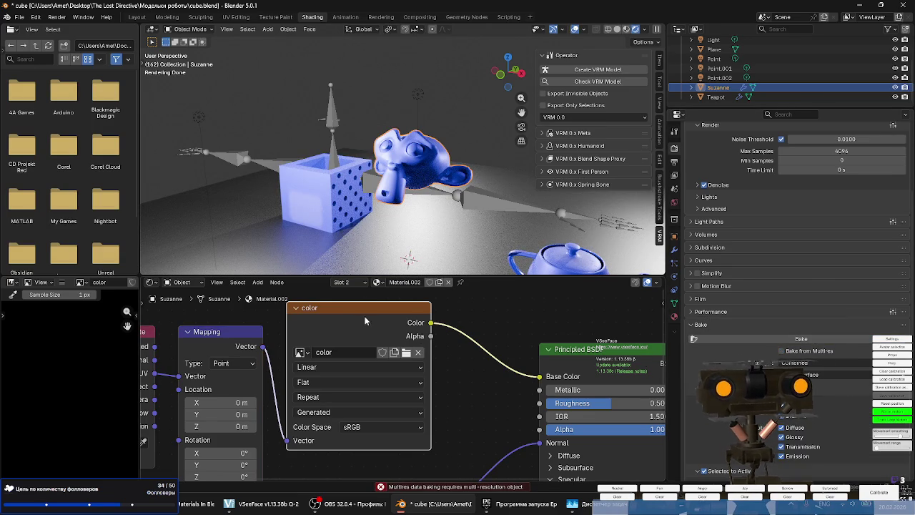
pyautogui.click(768, 336)
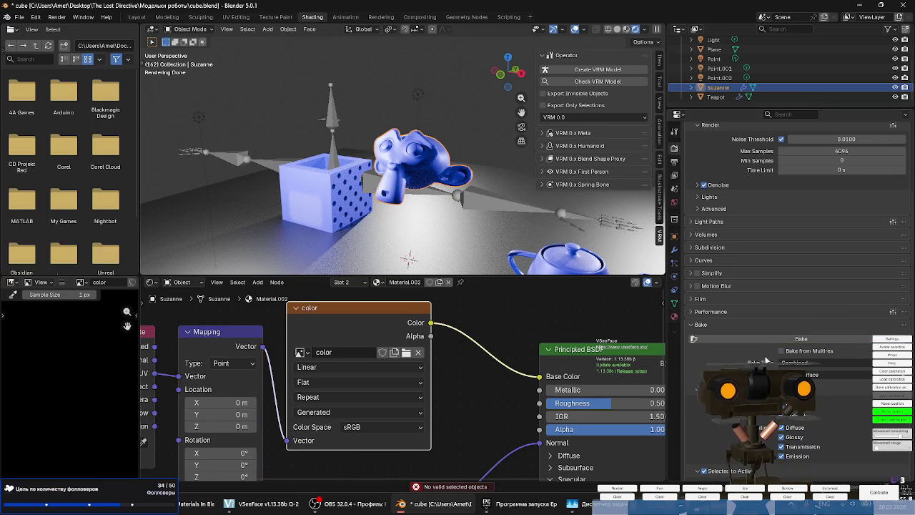
pyautogui.scroll(-3, 767, 349)
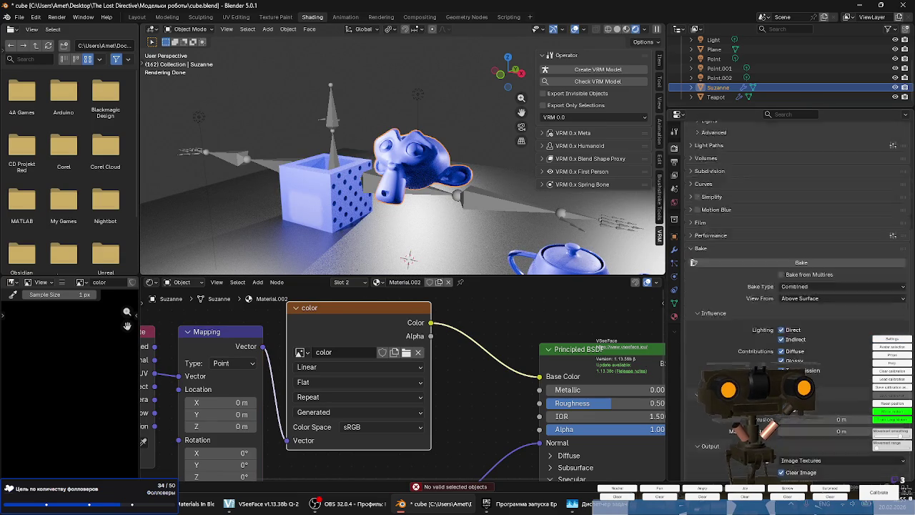
pyautogui.click(737, 394)
pyautogui.click(737, 394)
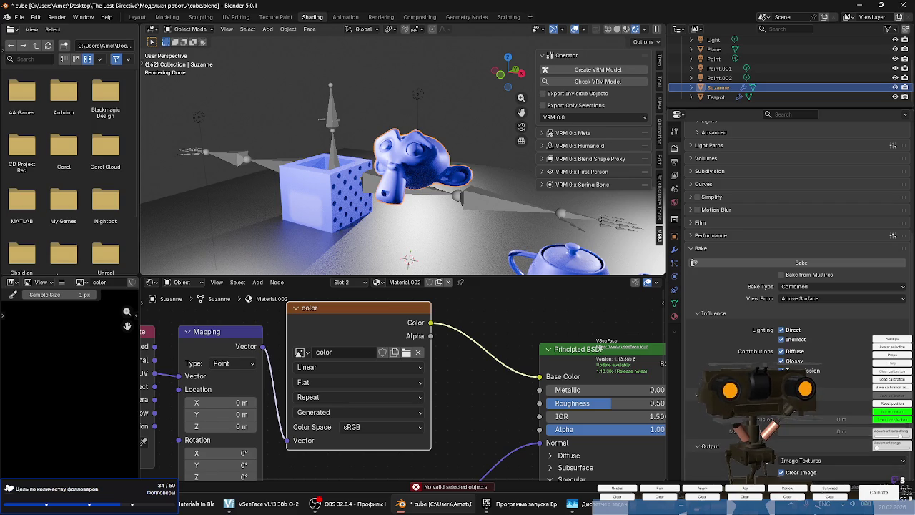
pyautogui.click(817, 262)
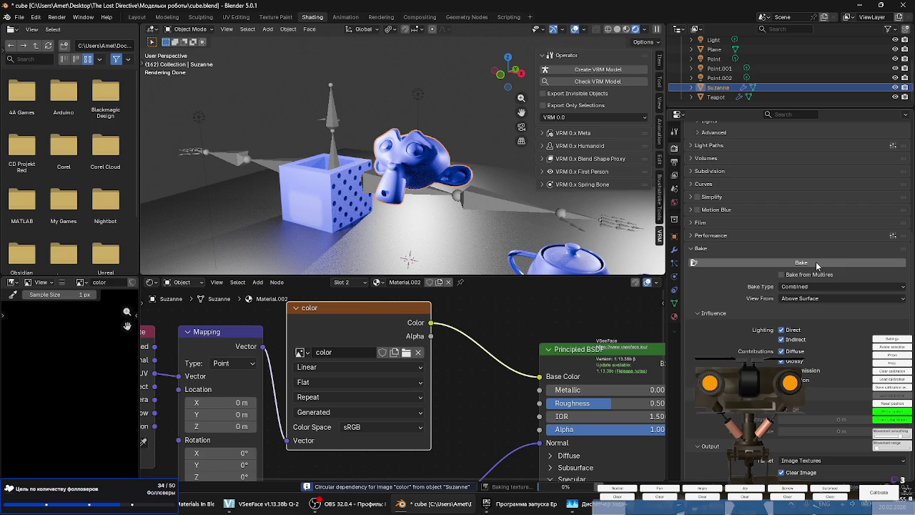
pyautogui.hotkey('ctrl', 'shift', 'Escape')
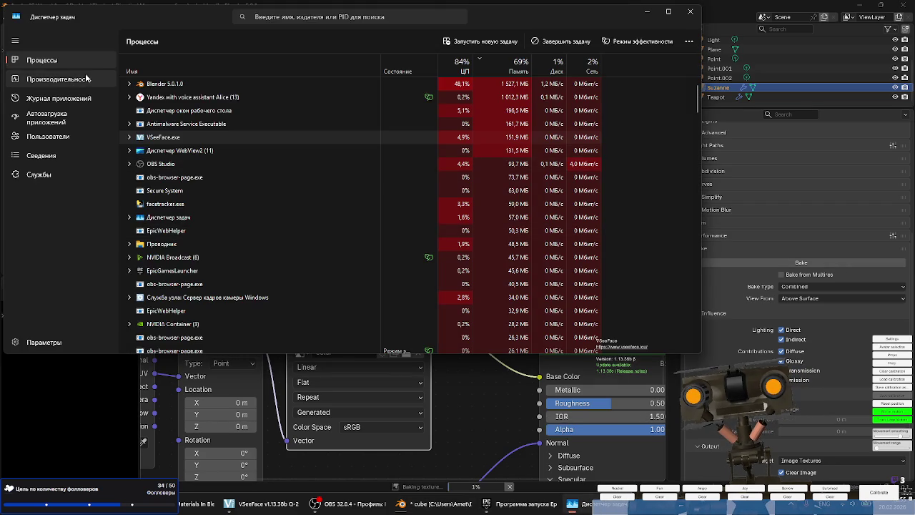
pyautogui.click(71, 79)
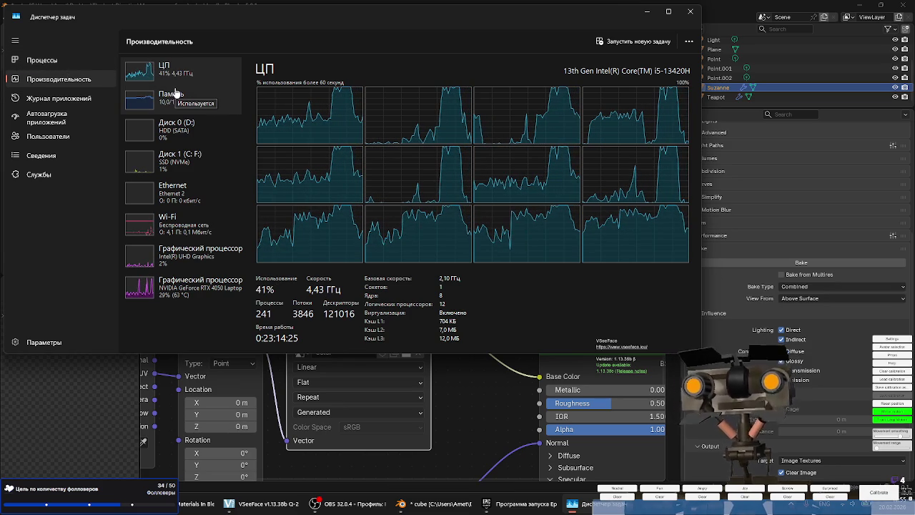
pyautogui.click(71, 66)
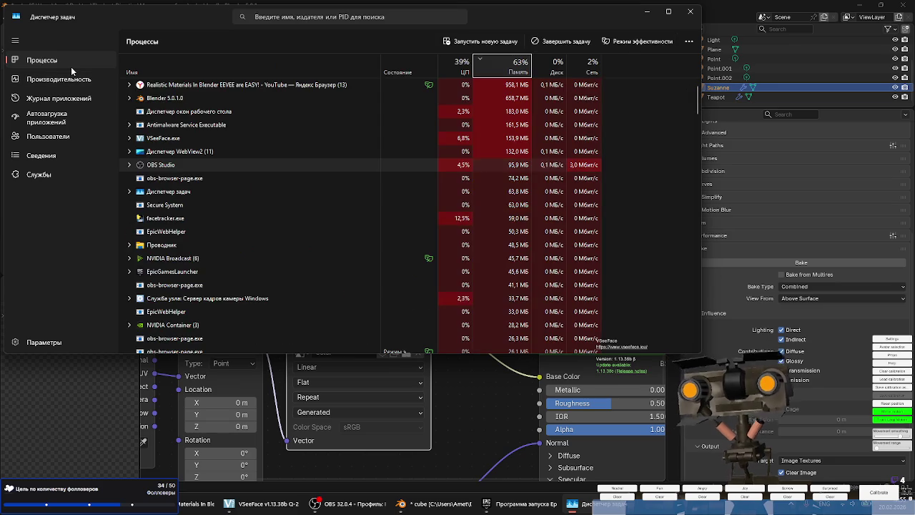
pyautogui.click(481, 381)
pyautogui.scroll(-2, 480, 378)
pyautogui.scroll(-2, 478, 373)
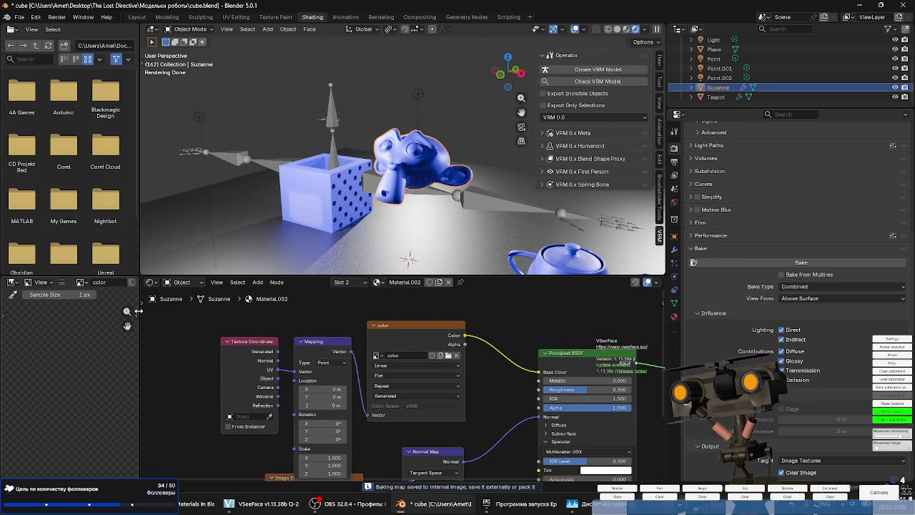
# Widen the Image Editor showing 'color', select the color node and bake again.
pyautogui.moveTo(141, 237); pyautogui.dragTo(240, 237)
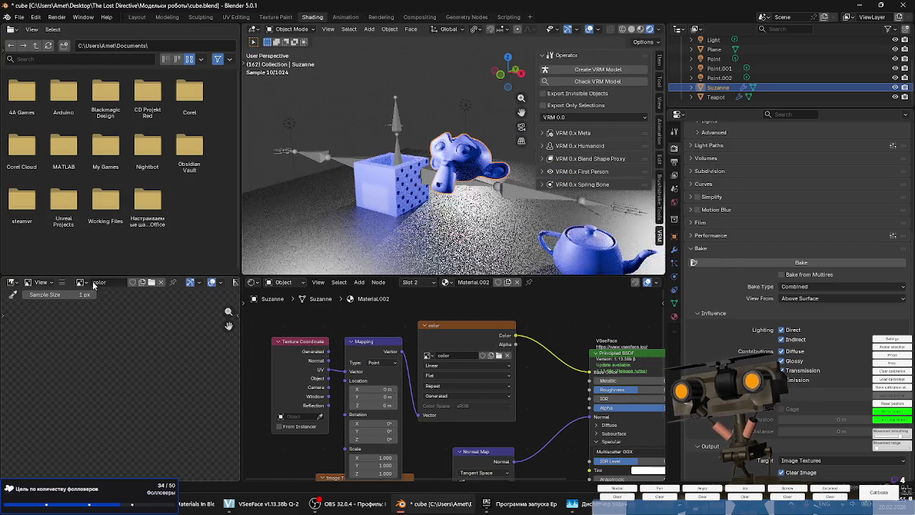
pyautogui.scroll(2, 114, 347)
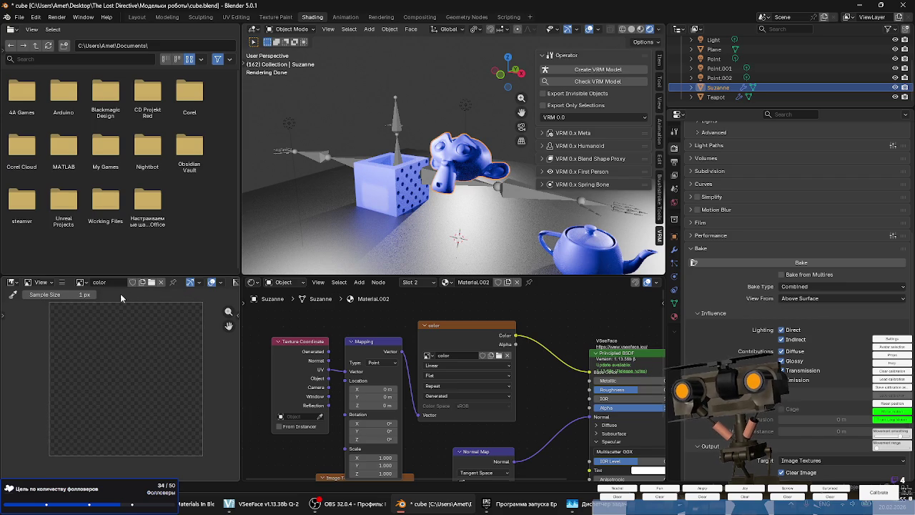
pyautogui.click(81, 282)
pyautogui.click(99, 296)
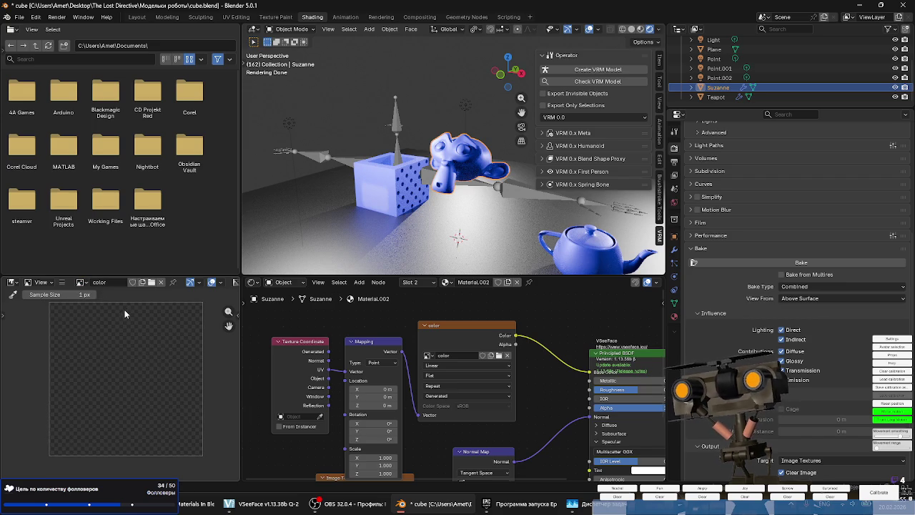
pyautogui.scroll(1, 485, 378)
pyautogui.click(478, 337)
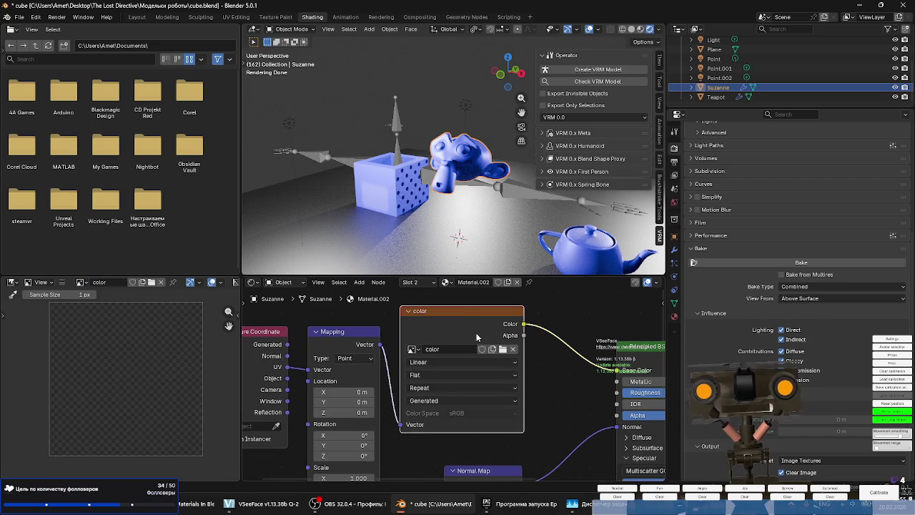
pyautogui.click(803, 264)
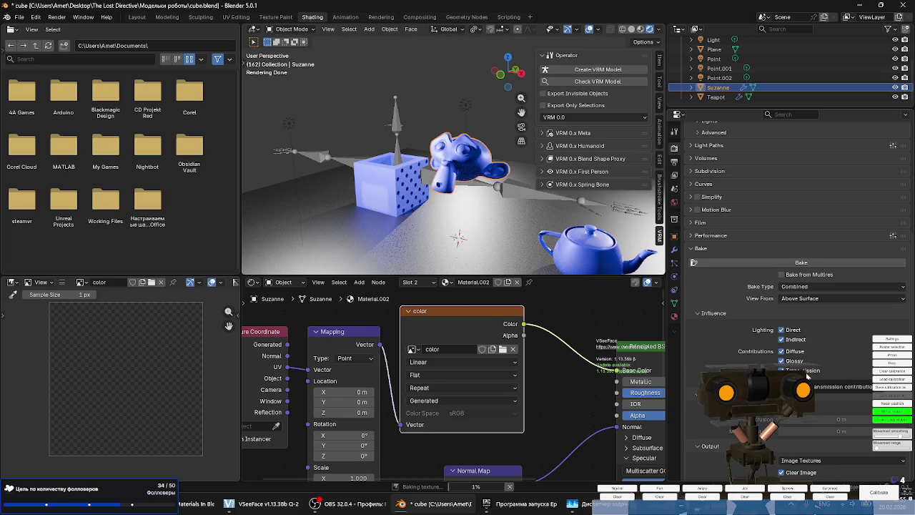
# Check the material list and toggle the Image Editor between Render Result and color.
pyautogui.scroll(-3, 808, 375)
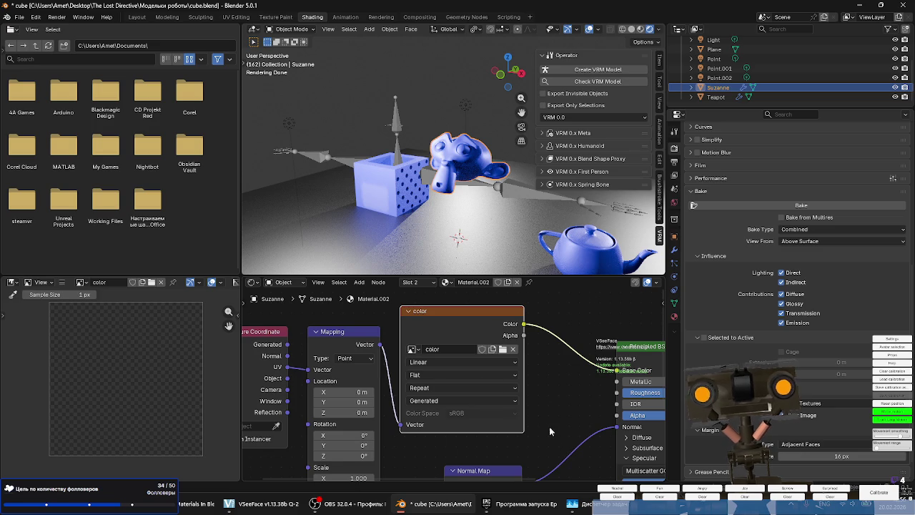
pyautogui.click(447, 284)
pyautogui.click(447, 283)
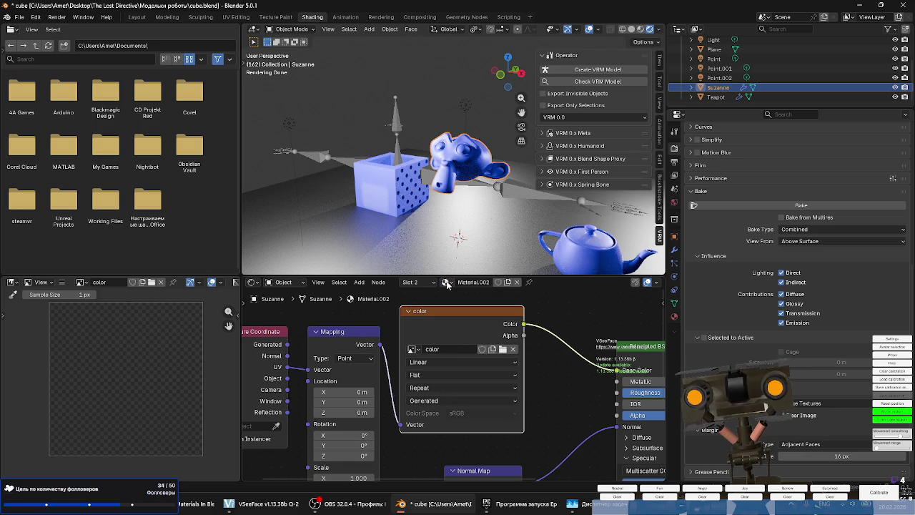
pyautogui.click(81, 281)
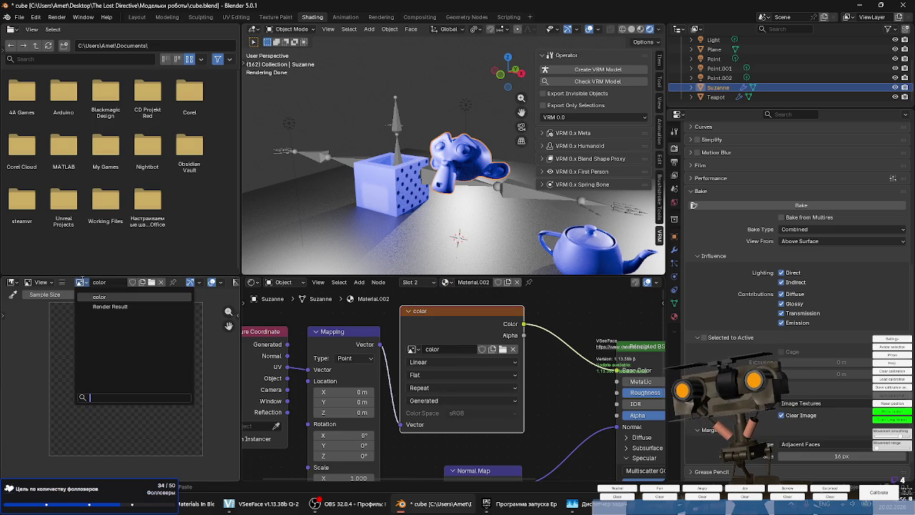
pyautogui.click(105, 305)
pyautogui.click(80, 281)
pyautogui.click(98, 299)
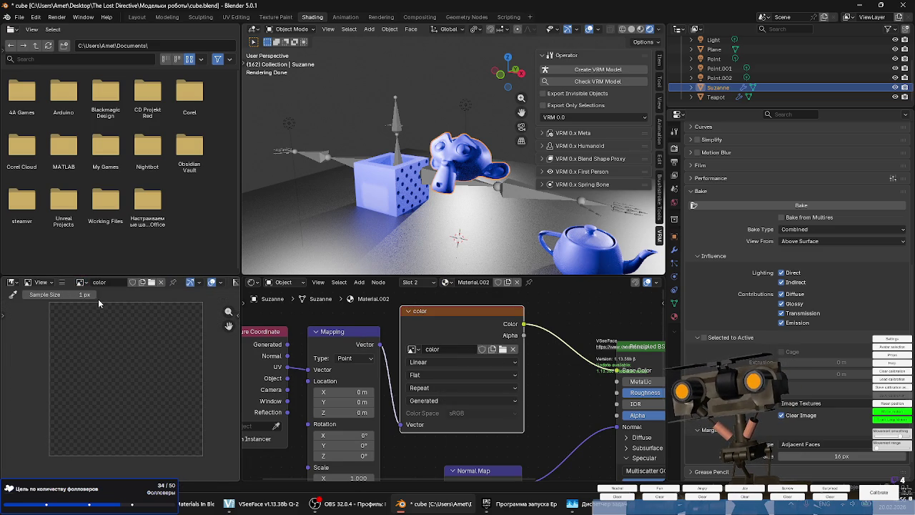
# Search YouTube for 'запекание текстур в blender' and open the texture-baking tutorial.
pyautogui.click(197, 504)
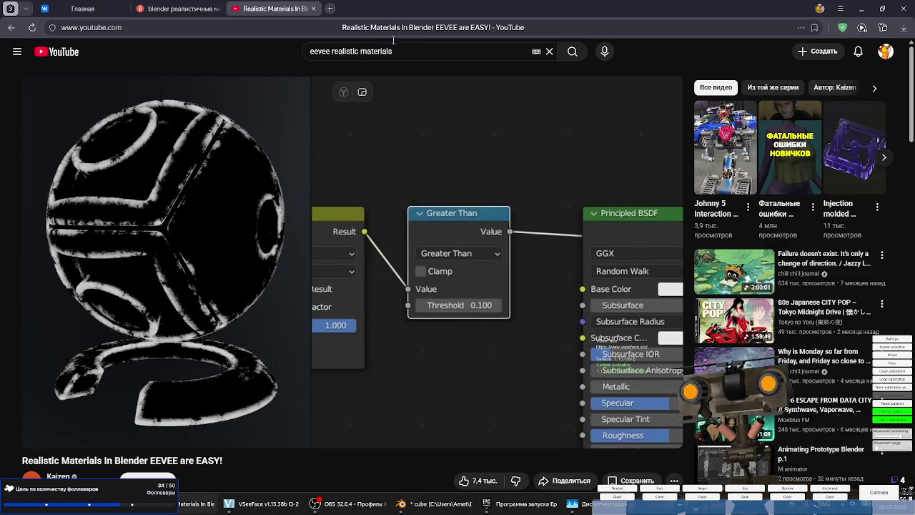
pyautogui.click(417, 52)
pyautogui.hotkey('ctrl', 'a')
pyautogui.write('pfgtrfybt')
pyautogui.press('Down')
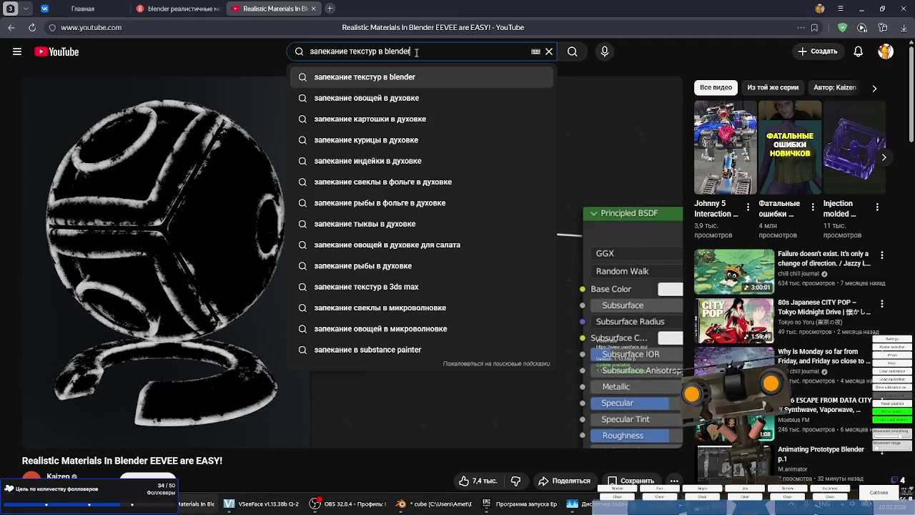
pyautogui.press('Return')
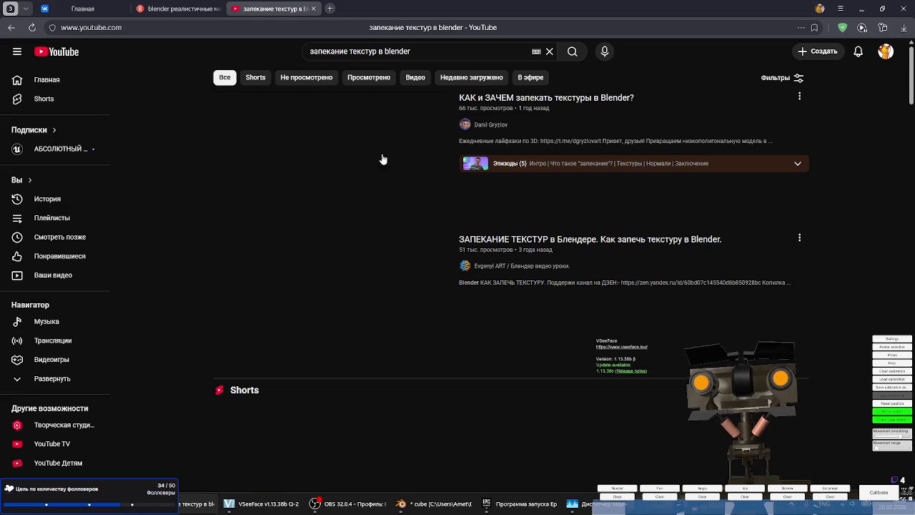
pyautogui.scroll(-2, 344, 206)
pyautogui.moveTo(333, 157)
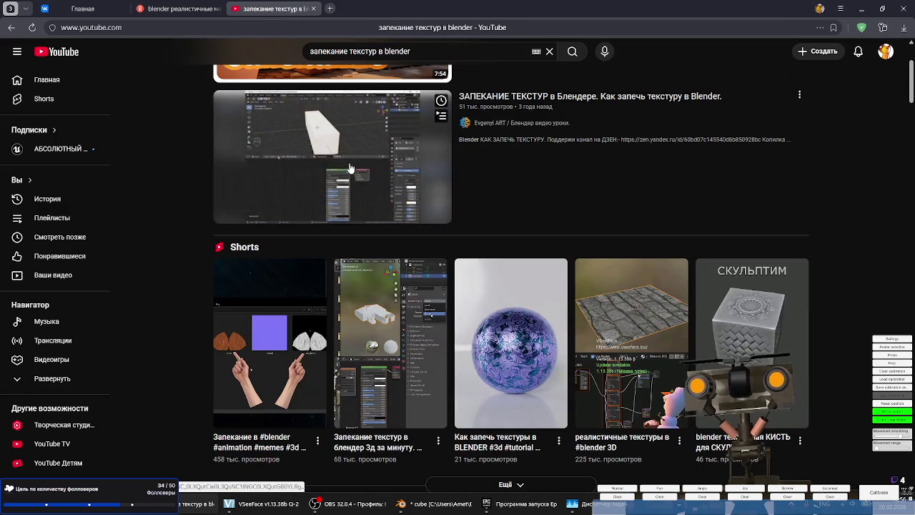
pyautogui.click(350, 168)
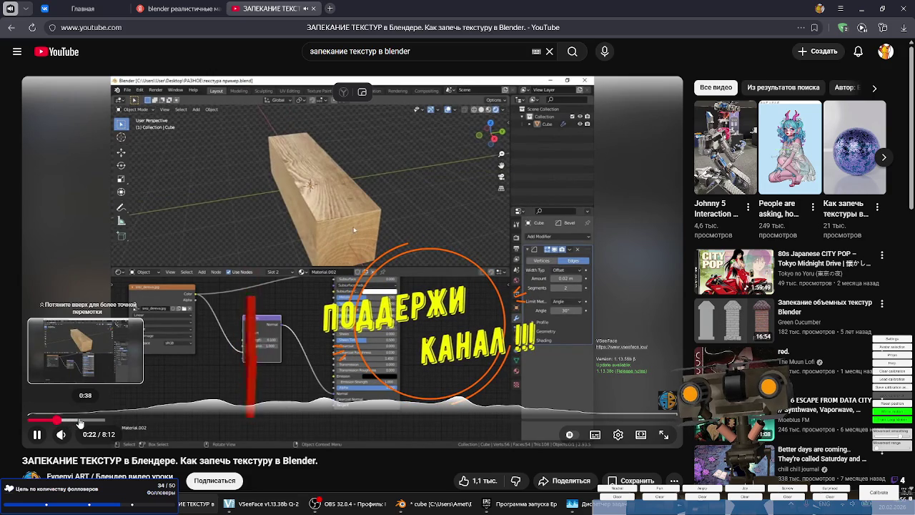
# Skip the tutorial forward through 0:40, 0:59 and 1:45, pausing at 1:49.
pyautogui.click(81, 420)
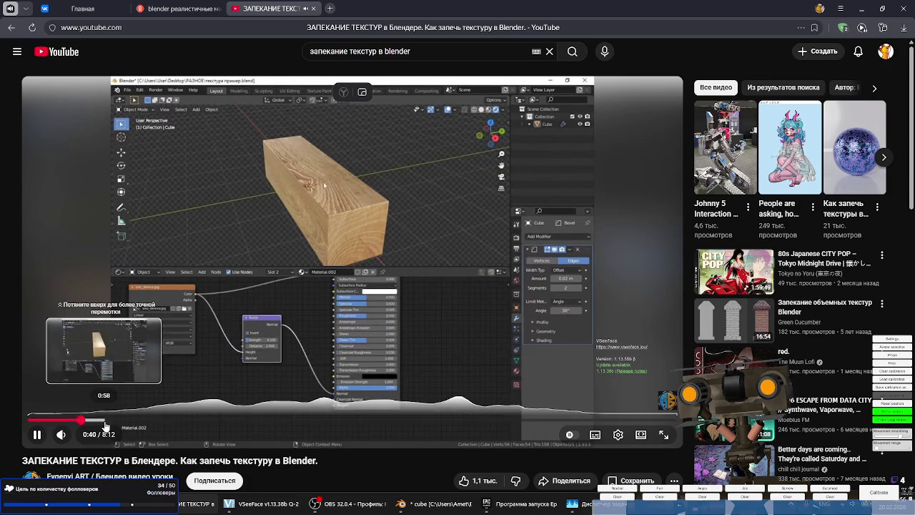
pyautogui.click(105, 421)
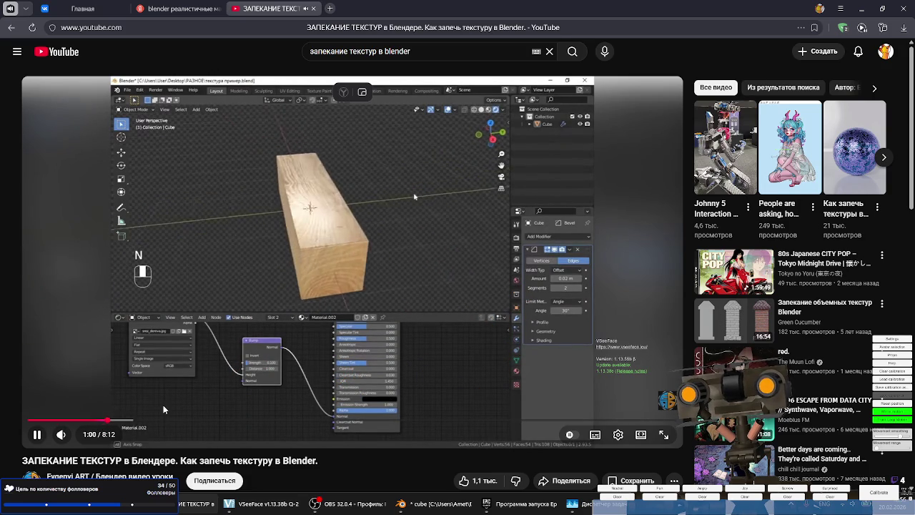
pyautogui.click(127, 422)
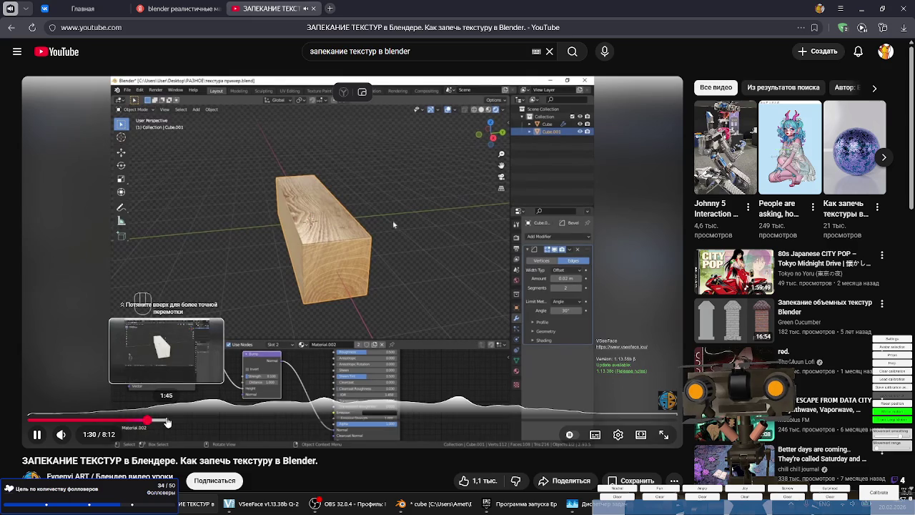
pyautogui.moveTo(142, 423); pyautogui.dragTo(167, 422)
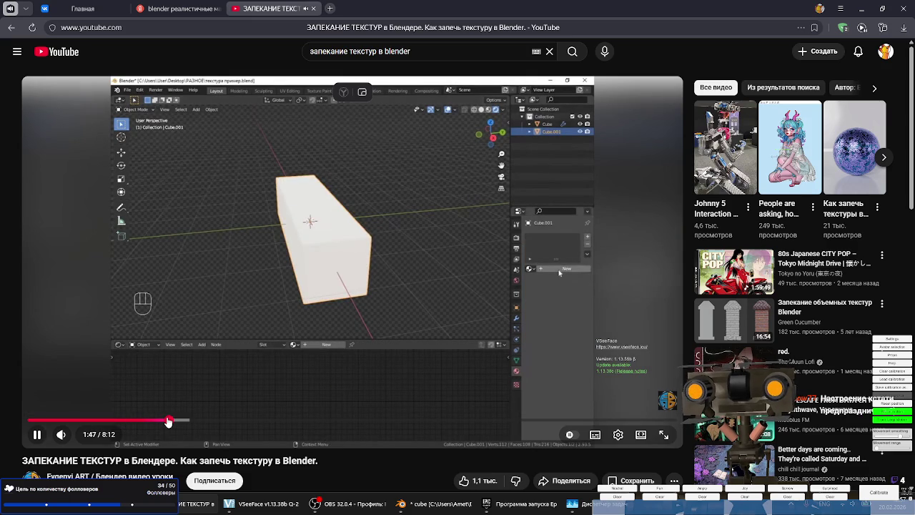
pyautogui.click(294, 309)
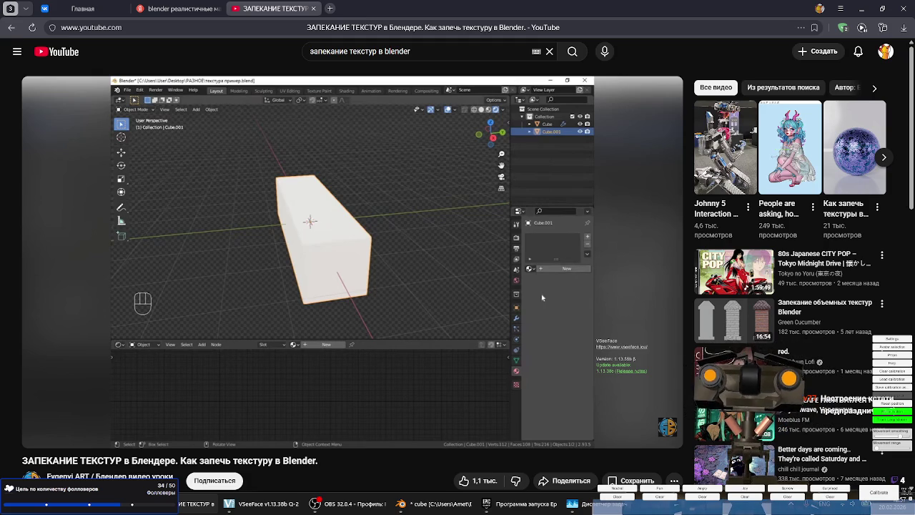
# Play on to the baked-image part, pause at 2:34 and return to Blender.
pyautogui.click(382, 274)
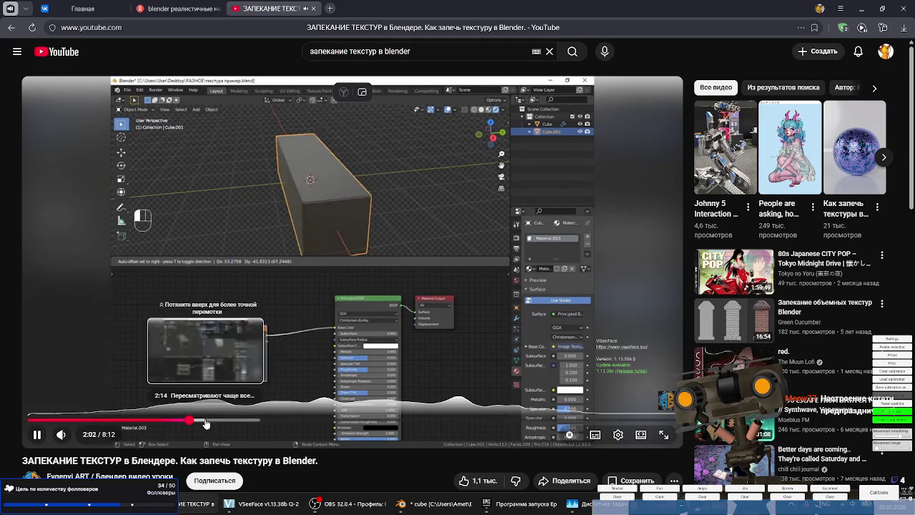
pyautogui.click(206, 422)
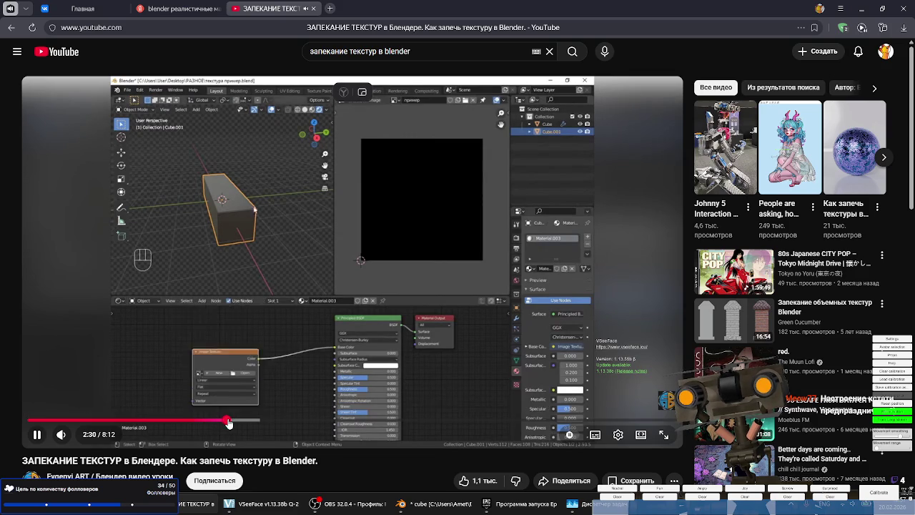
pyautogui.click(227, 423)
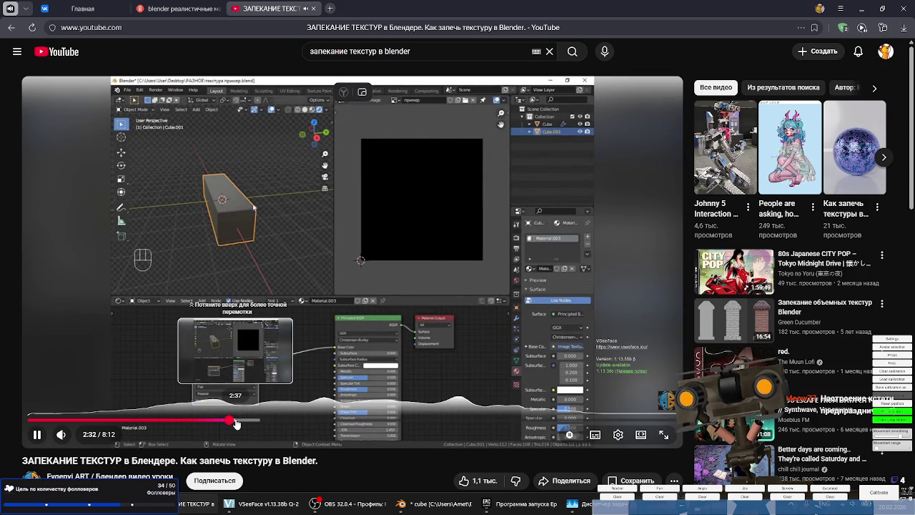
pyautogui.click(305, 359)
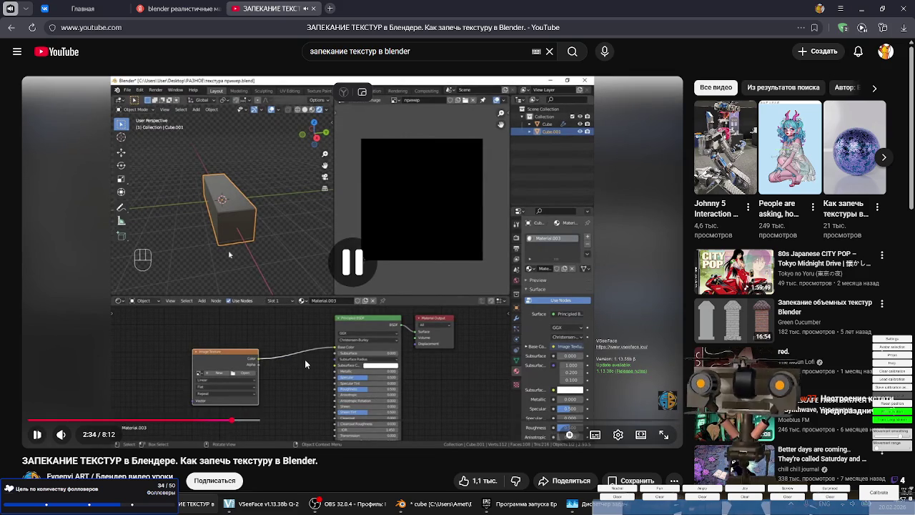
pyautogui.hotkey('alt', 'Tab')
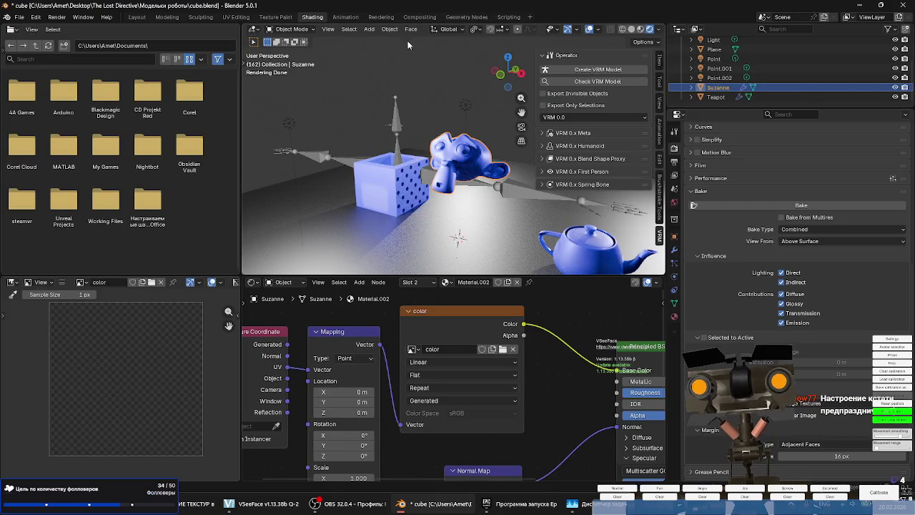
# Enter Edit Mode on Suzanne and unwrap its UVs Angle Based.
pyautogui.press('Tab')
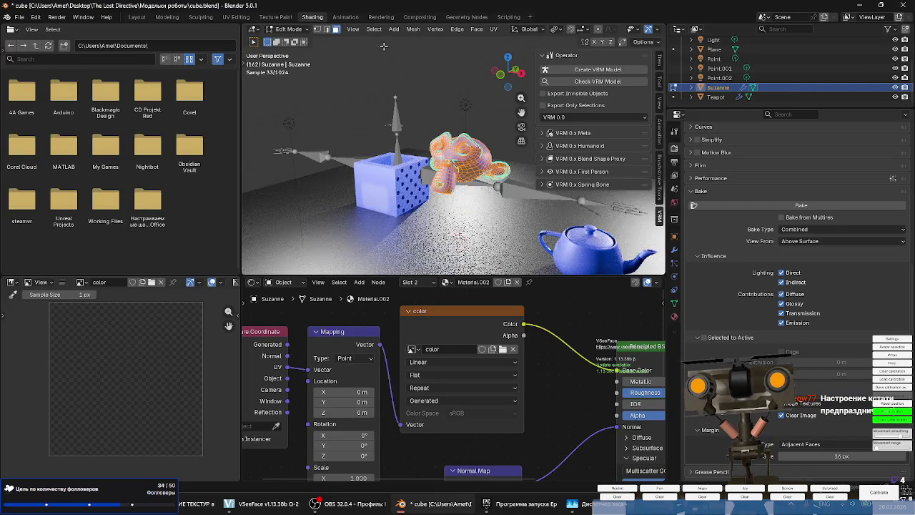
pyautogui.click(415, 30)
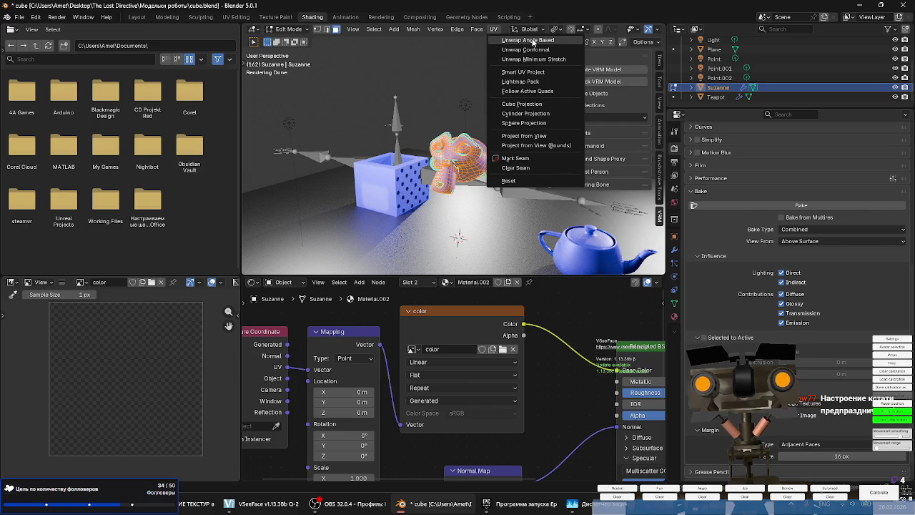
pyautogui.click(533, 41)
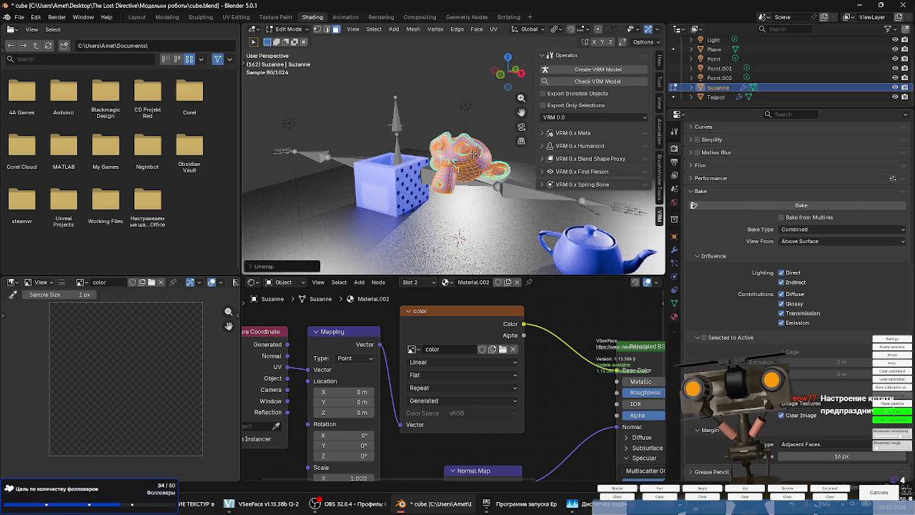
pyautogui.scroll(2, 430, 164)
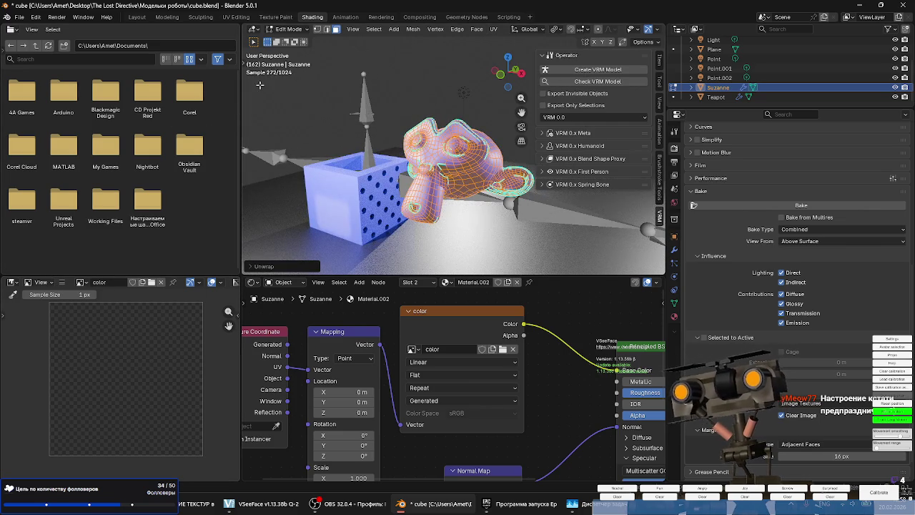
# Return to Shading, select the color image node, bake, and switch back to the tutorial.
pyautogui.click(276, 17)
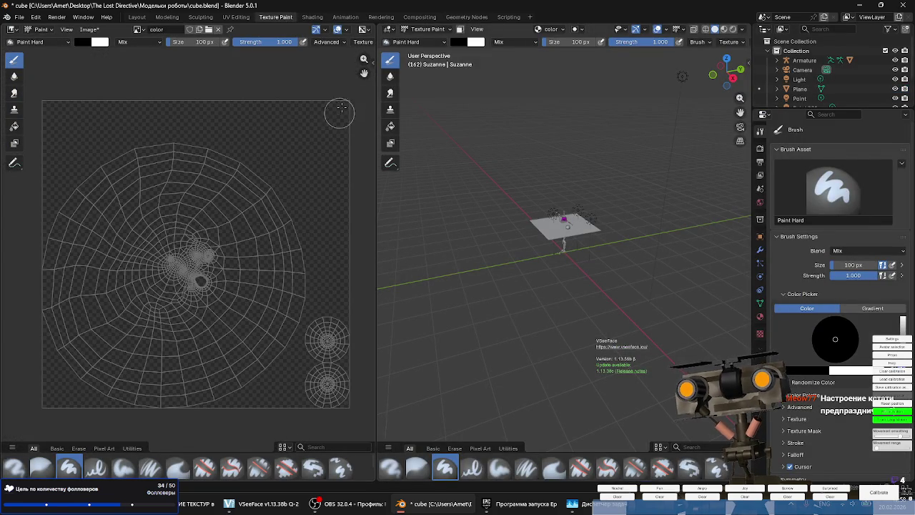
pyautogui.click(246, 18)
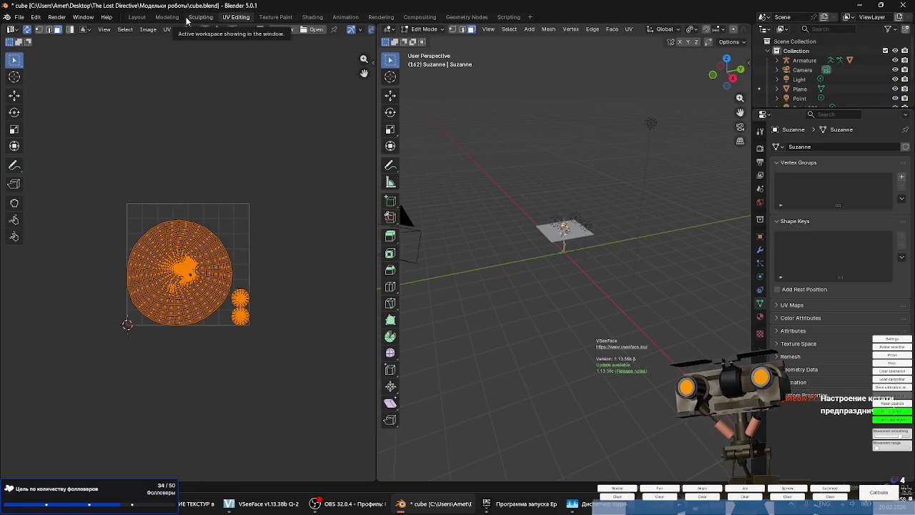
pyautogui.click(138, 17)
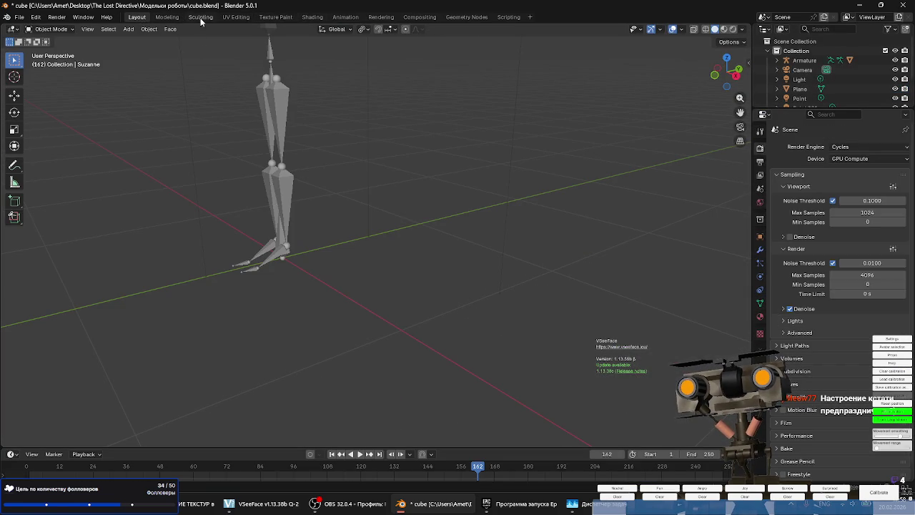
pyautogui.click(313, 17)
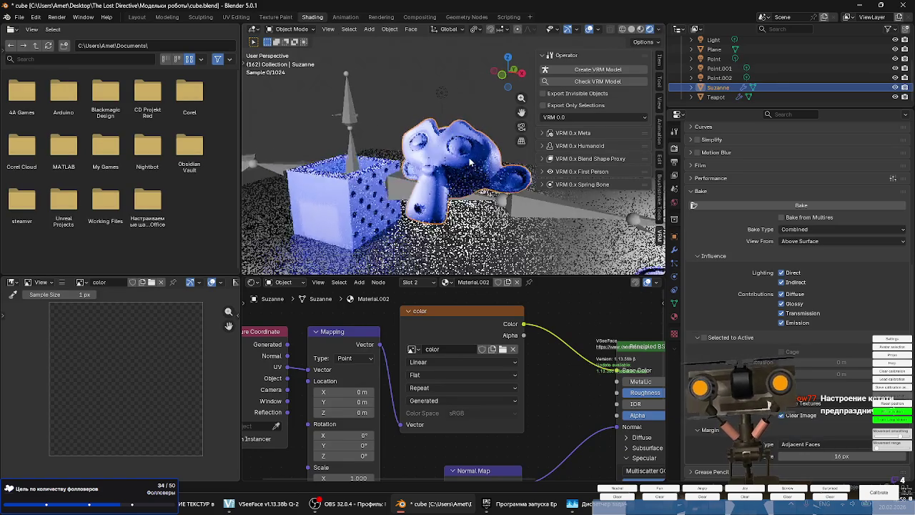
pyautogui.click(81, 283)
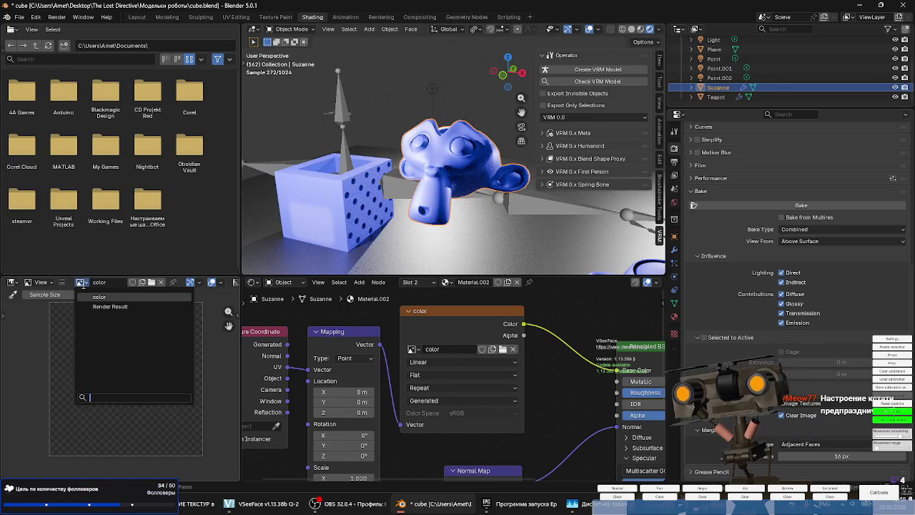
pyautogui.click(478, 320)
pyautogui.click(743, 205)
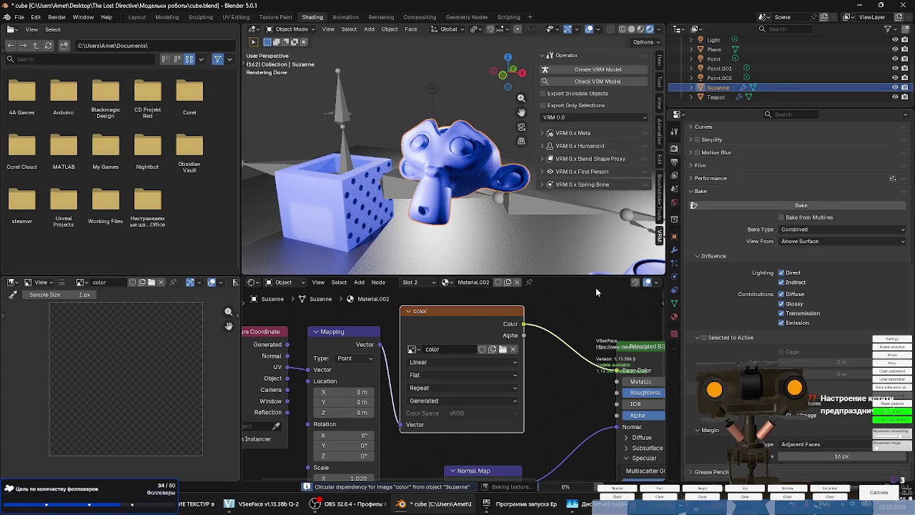
pyautogui.hotkey('alt', 'Tab')
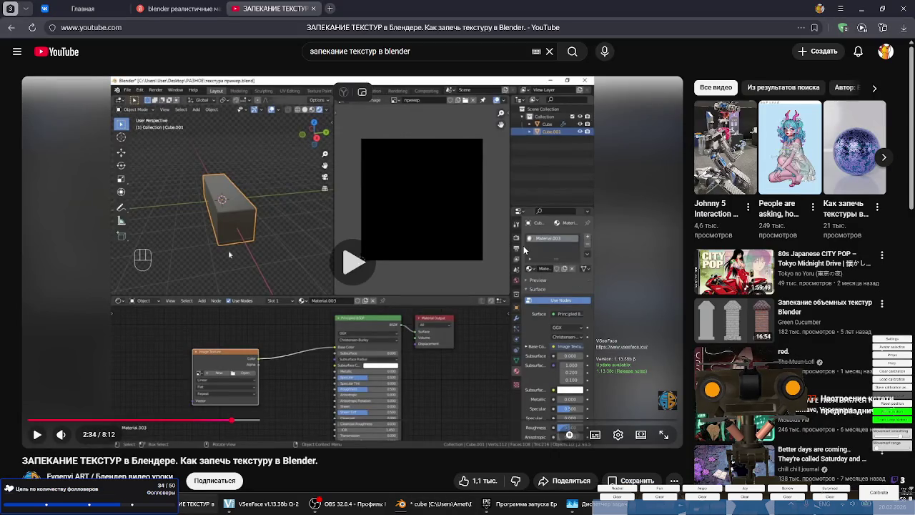
# Skip the tutorial past 3:01 and 3:50 to the baked cube, pause, and return to Blender.
pyautogui.click(524, 249)
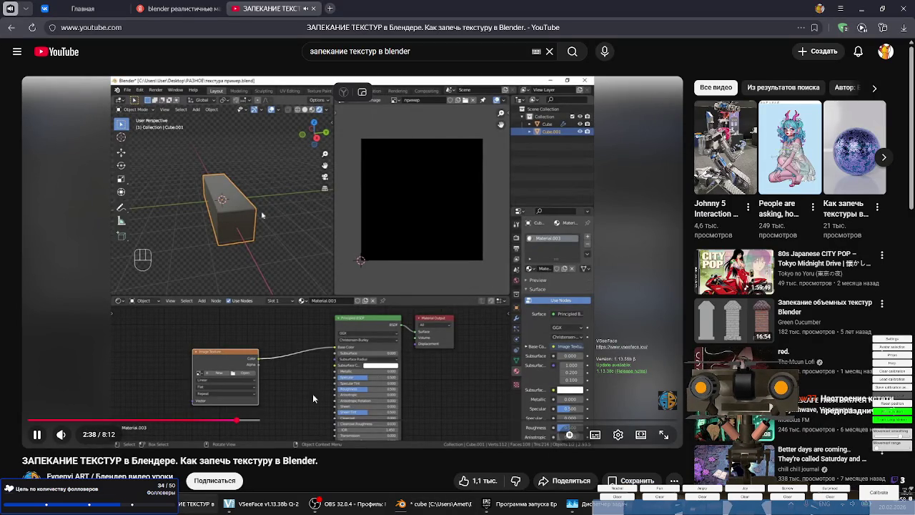
pyautogui.moveTo(246, 420); pyautogui.dragTo(309, 424)
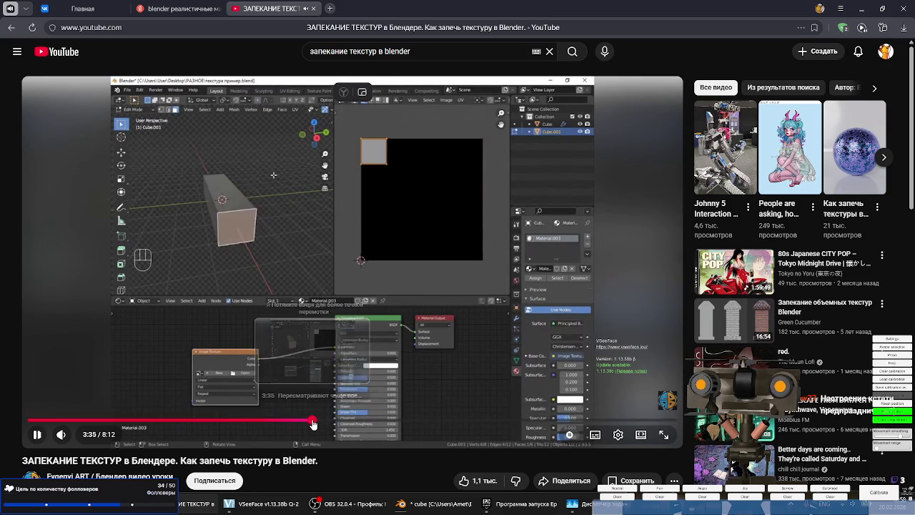
pyautogui.moveTo(309, 425); pyautogui.dragTo(366, 424)
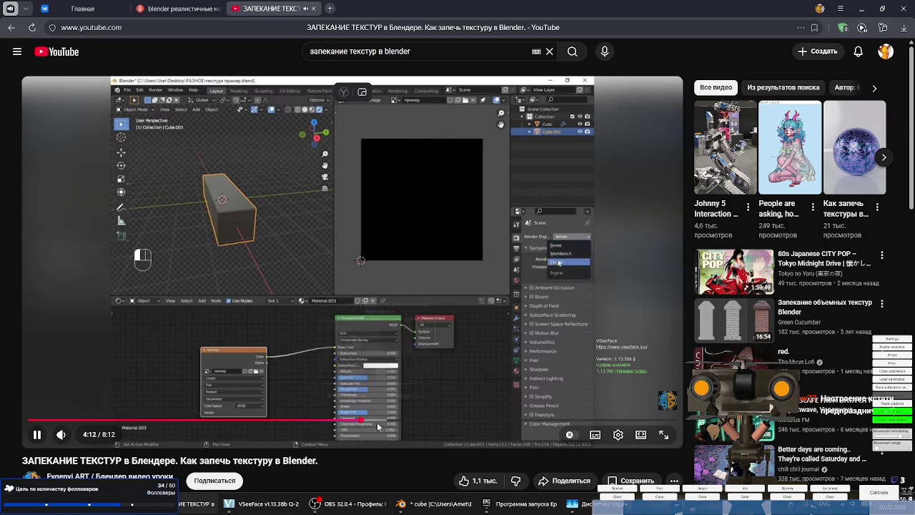
pyautogui.click(375, 423)
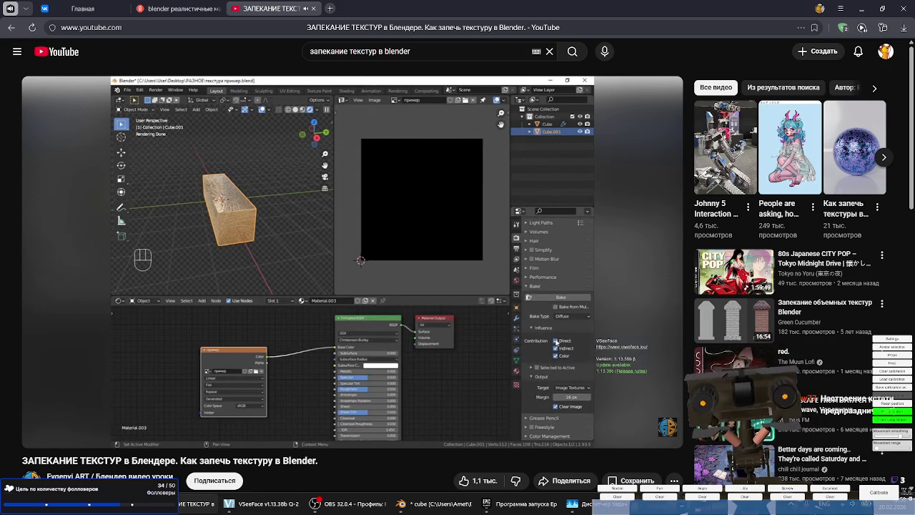
pyautogui.click(462, 347)
pyautogui.click(429, 503)
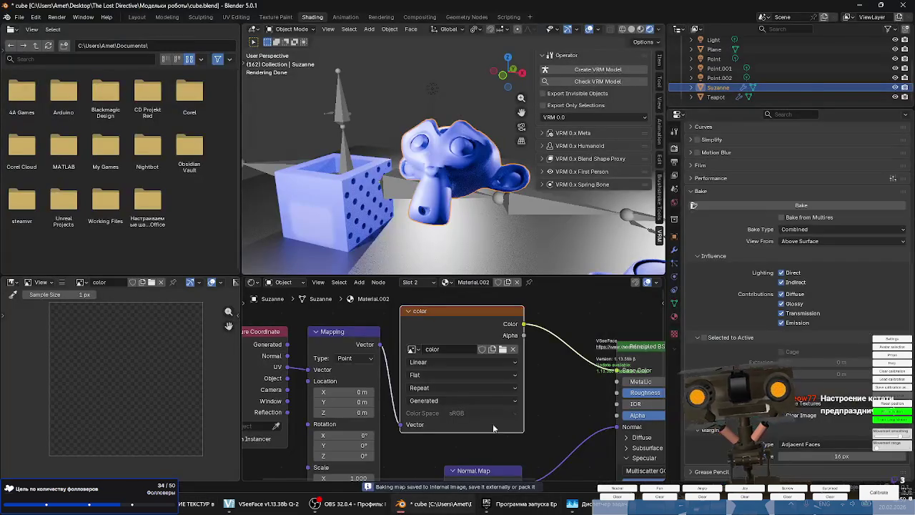
# Set the bake type to Diffuse with Direct unchecked, then resume the tutorial video.
pyautogui.click(810, 230)
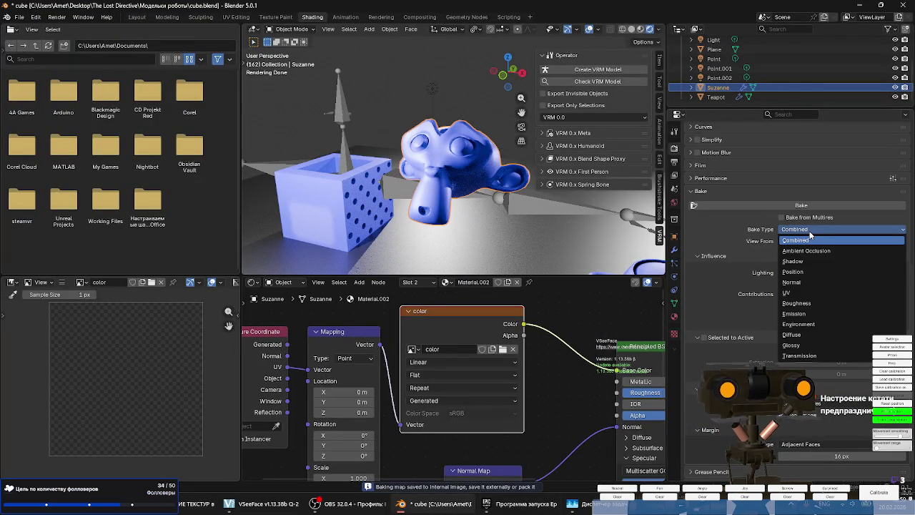
pyautogui.click(813, 343)
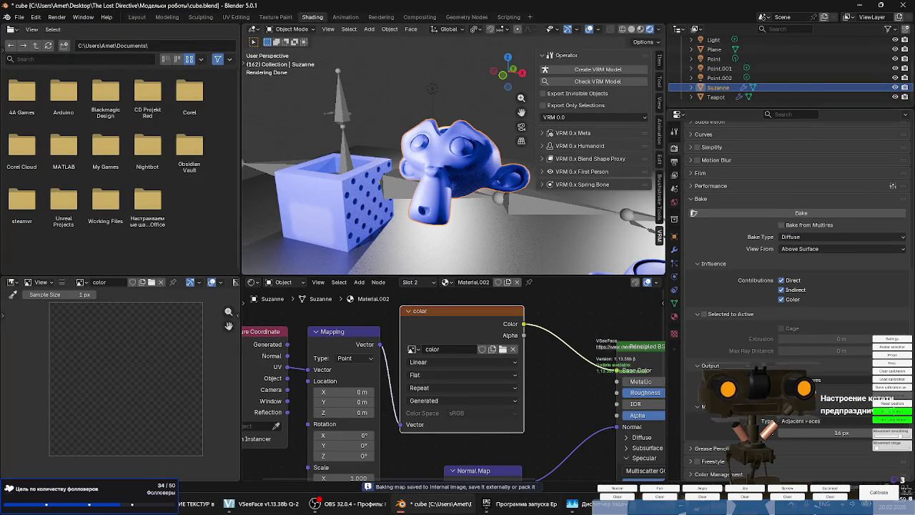
pyautogui.click(782, 279)
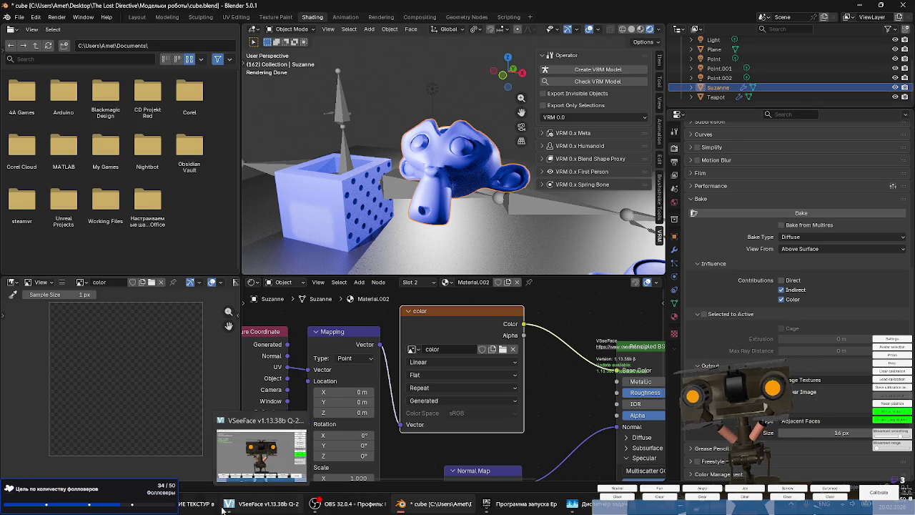
pyautogui.click(196, 503)
pyautogui.click(429, 315)
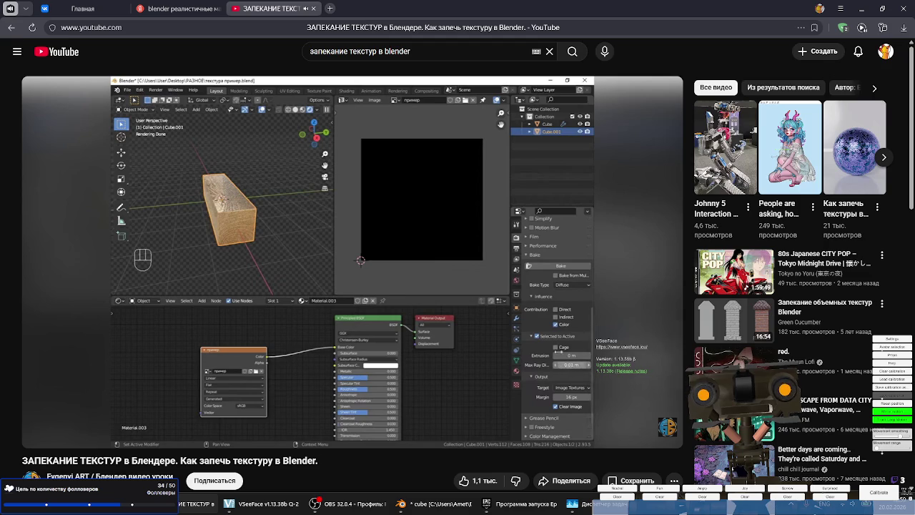
# Pause the tutorial, then in Blender enable Selected to Active with 0.01 m Max Ray Distance.
pyautogui.click(485, 316)
pyautogui.click(278, 512)
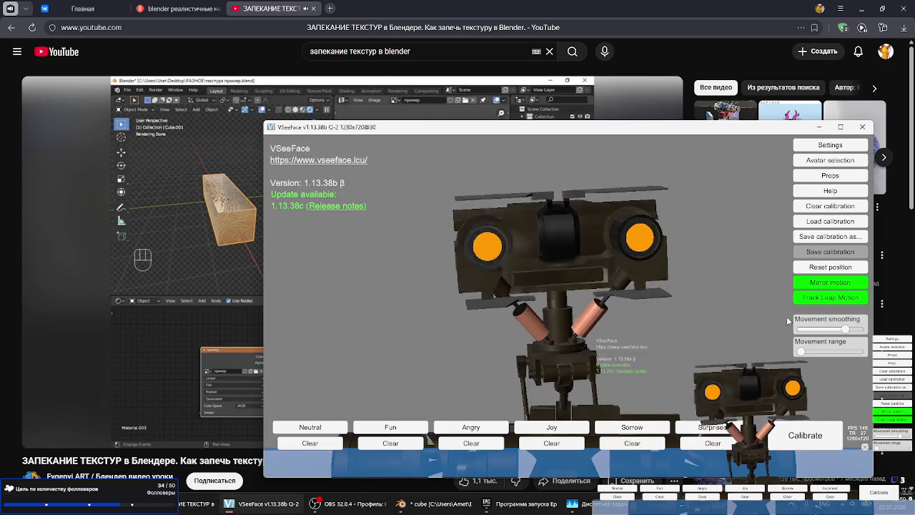
pyautogui.click(381, 505)
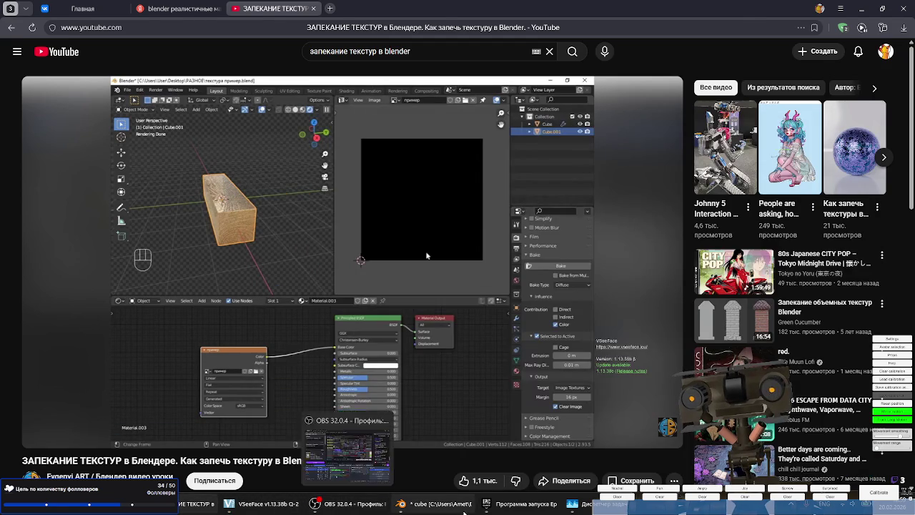
pyautogui.click(438, 504)
pyautogui.click(706, 315)
pyautogui.moveTo(823, 350); pyautogui.dragTo(833, 350)
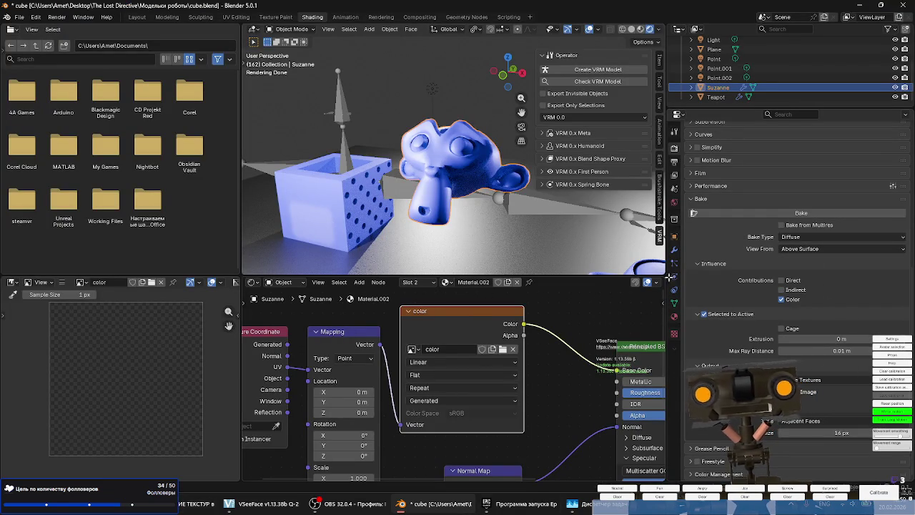
# Run Bake, which fails with 'No valid selected objects', then resume the tutorial at 4:55.
pyautogui.click(726, 213)
pyautogui.moveTo(228, 504)
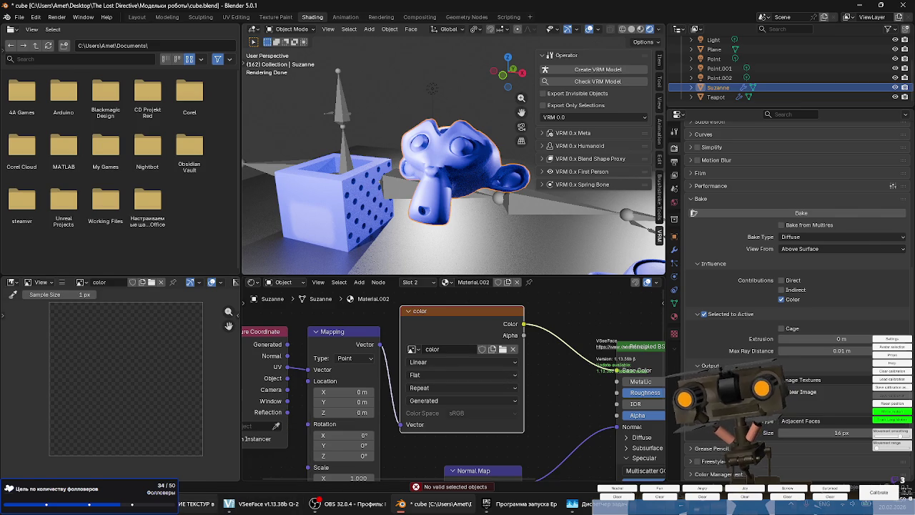
pyautogui.hotkey('alt', 'Tab')
pyautogui.click(420, 245)
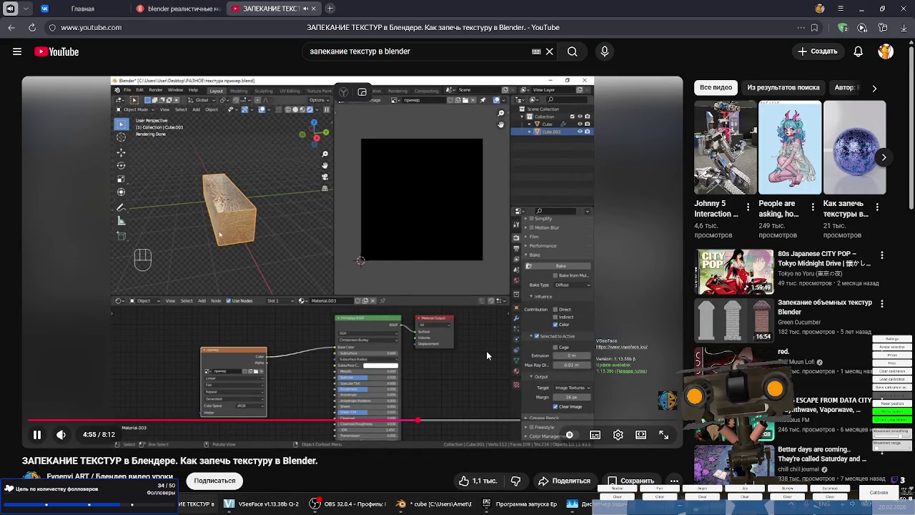
# Skim the tutorial ahead to about 5:26, pause it, and retry the bake in Blender.
pyautogui.moveTo(429, 420); pyautogui.dragTo(441, 370)
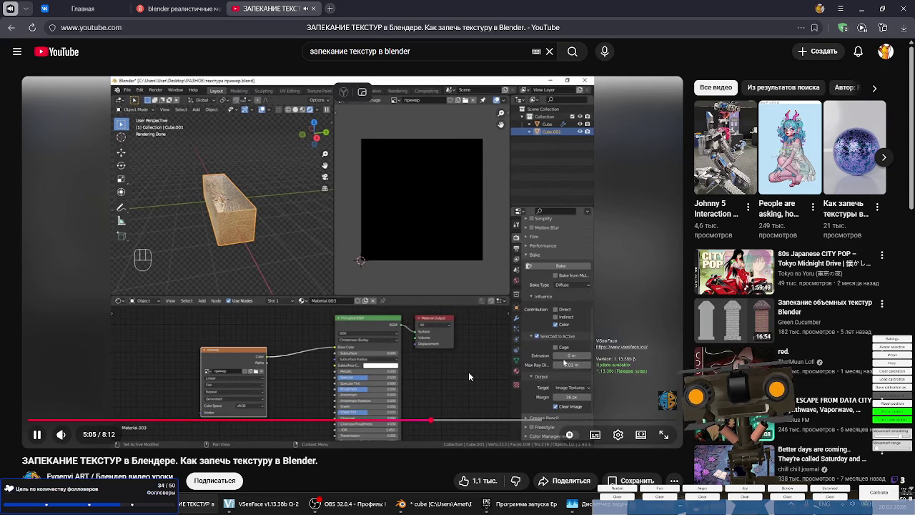
pyautogui.press('Right')
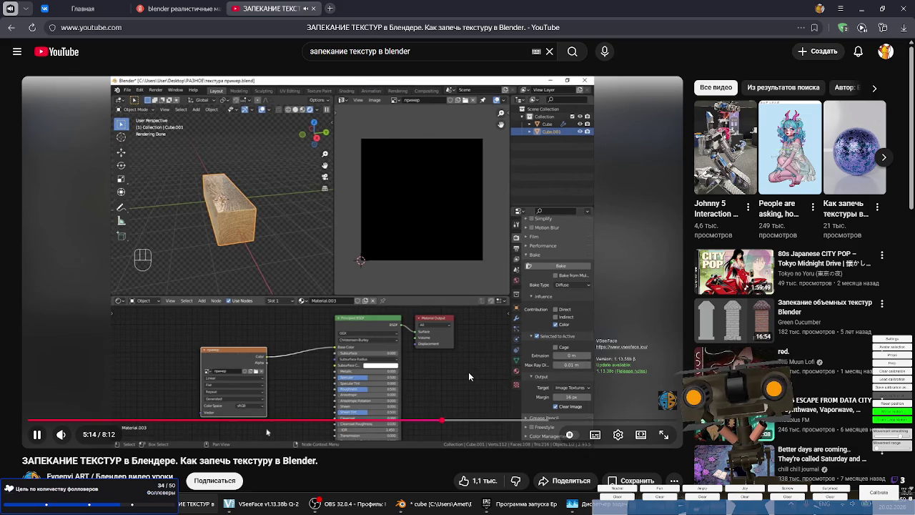
pyautogui.press('Right')
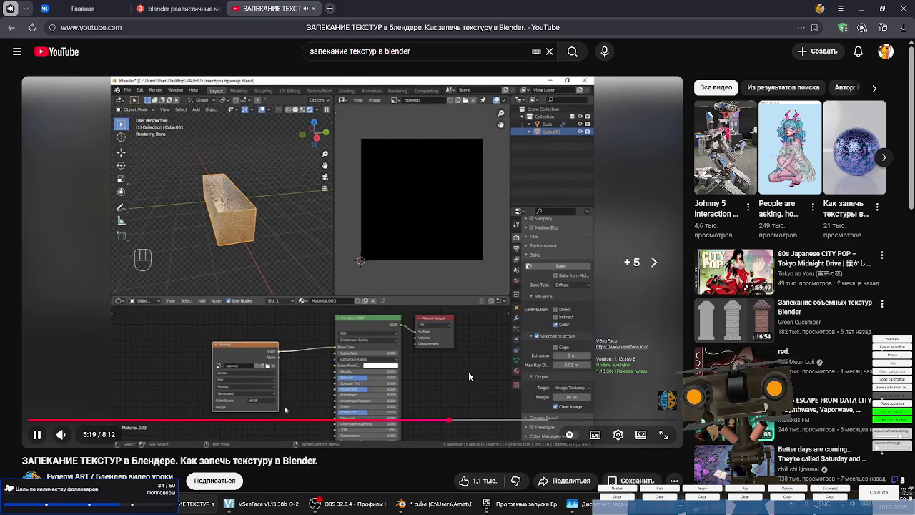
pyautogui.press('Right')
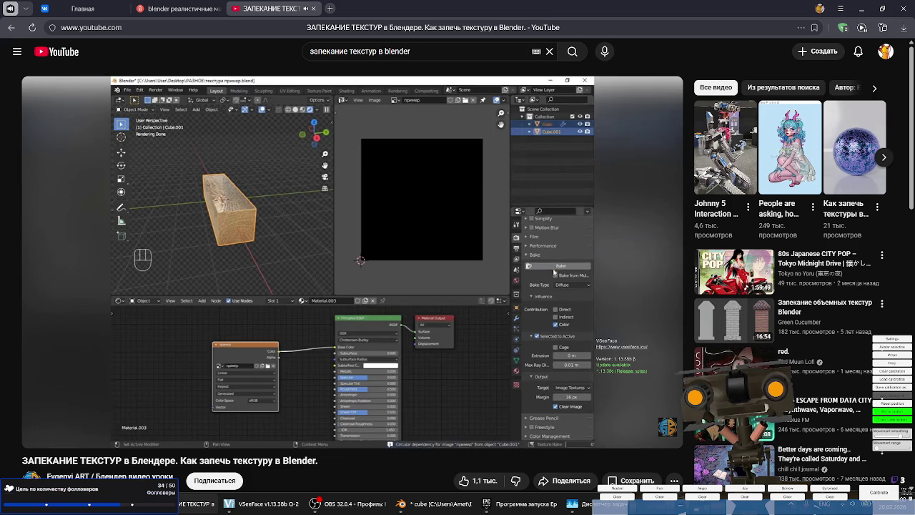
pyautogui.press('Left')
pyautogui.press('Left')
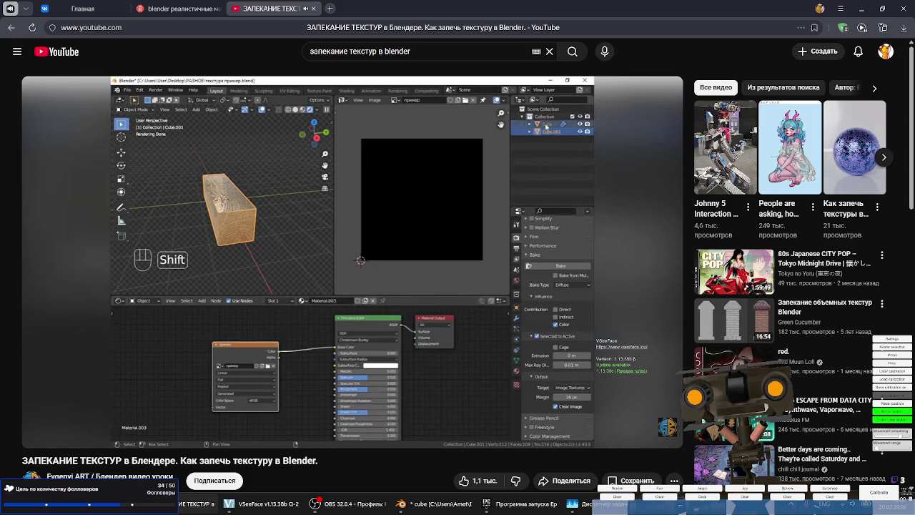
pyautogui.click(462, 339)
pyautogui.hotkey('alt', 'Tab')
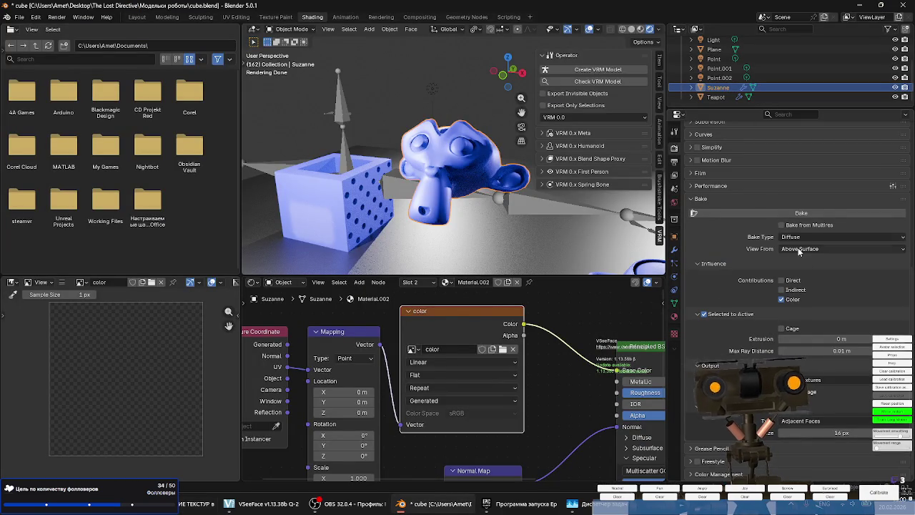
pyautogui.click(802, 214)
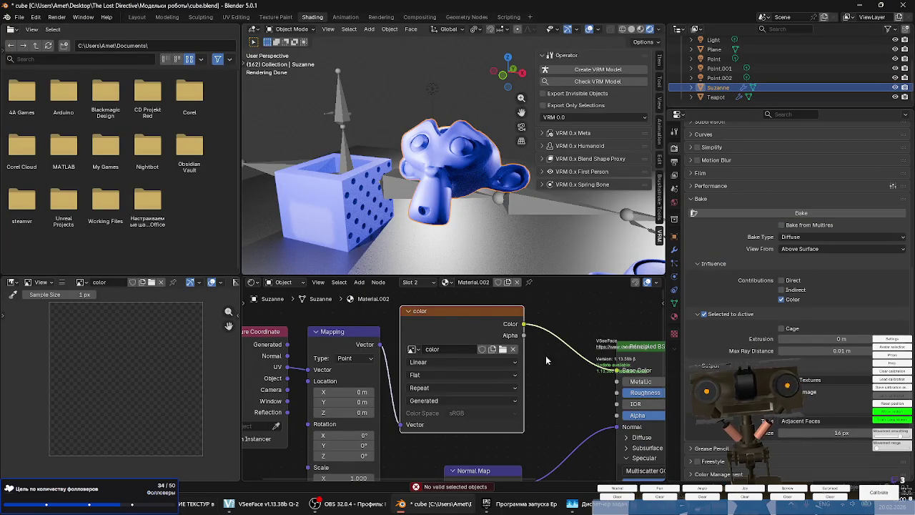
# Delete the Smooth by Angle modifier from Suzanne.
pyautogui.moveTo(461, 200); pyautogui.dragTo(481, 213, button='middle')
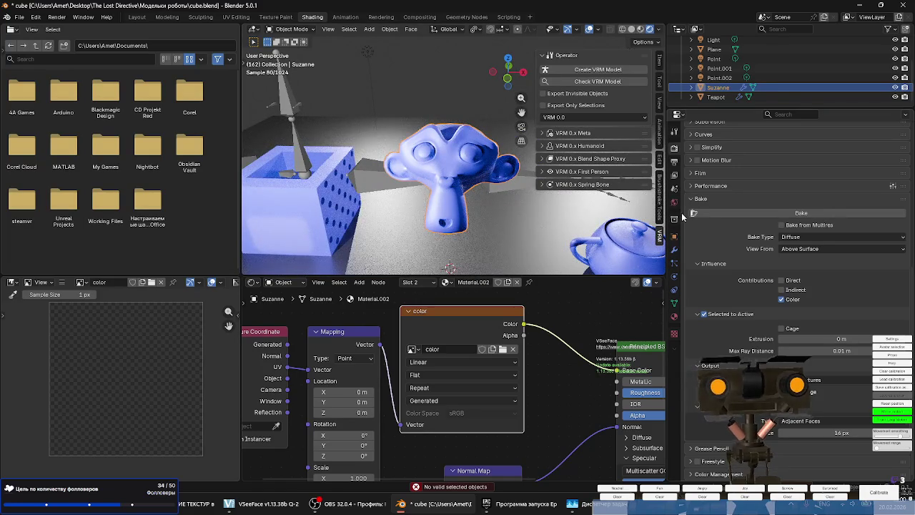
pyautogui.click(676, 250)
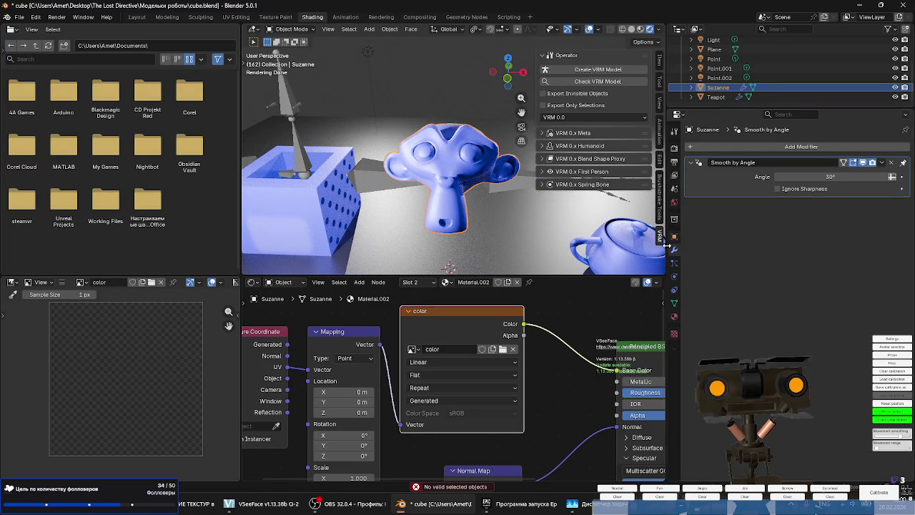
pyautogui.click(883, 162)
pyautogui.click(843, 176)
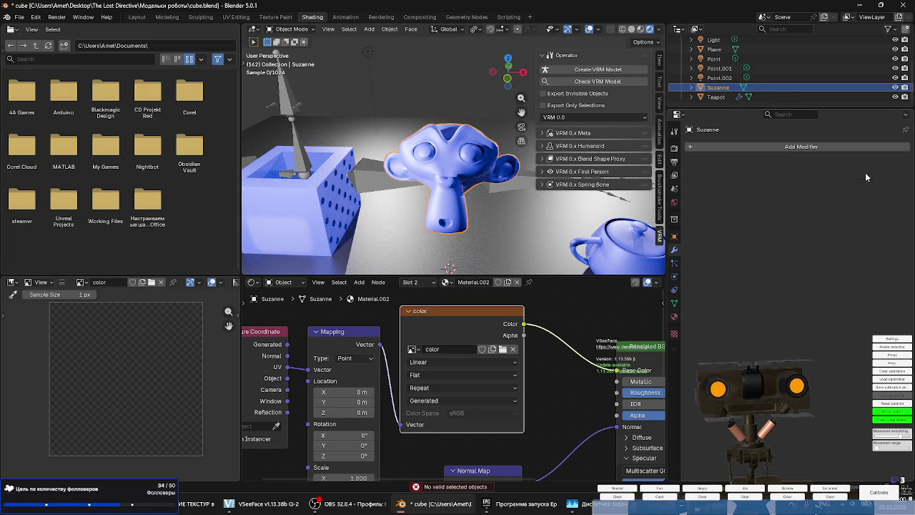
# Inspect Suzanne's Material.002 and Material.001 slots, ending on Material.001.
pyautogui.click(674, 317)
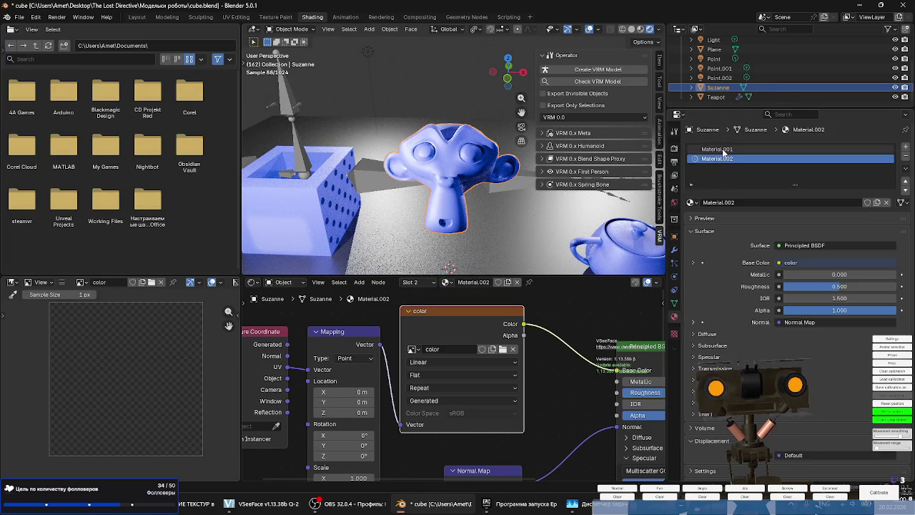
pyautogui.click(717, 149)
pyautogui.click(719, 159)
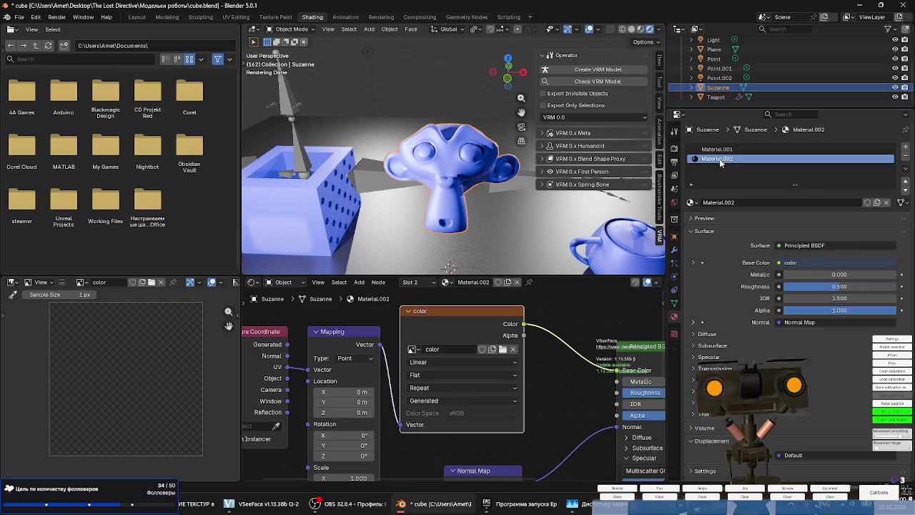
pyautogui.click(721, 150)
pyautogui.rightClick(449, 172)
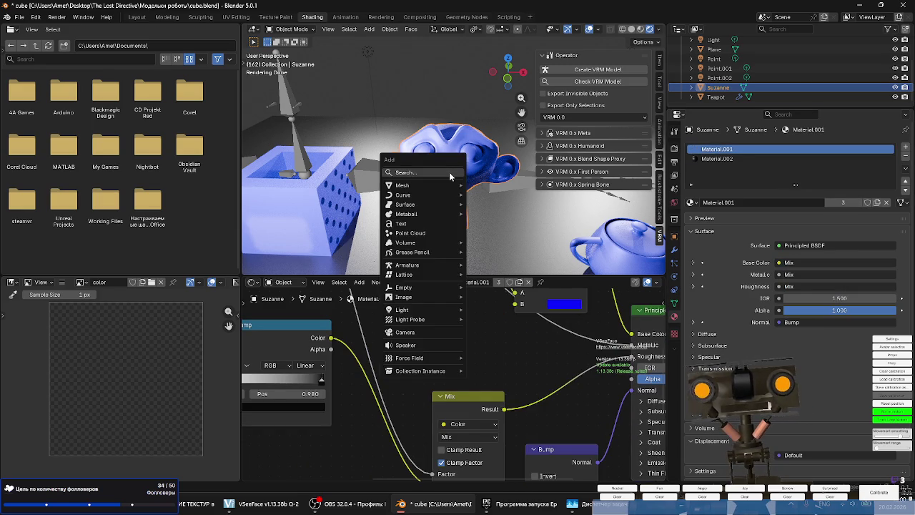
# Duplicate Suzanne in place and hide the original.
pyautogui.hotkey('shift', 'd')
pyautogui.rightClick(474, 183)
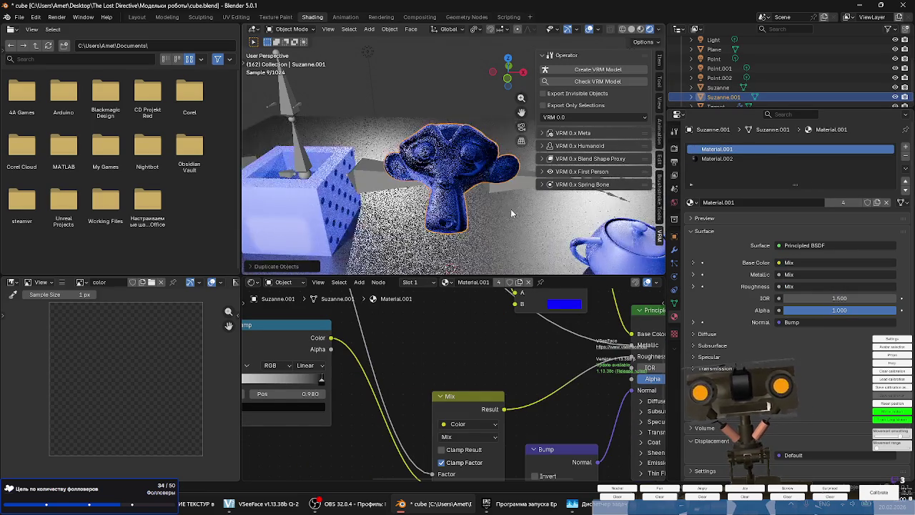
pyautogui.click(728, 159)
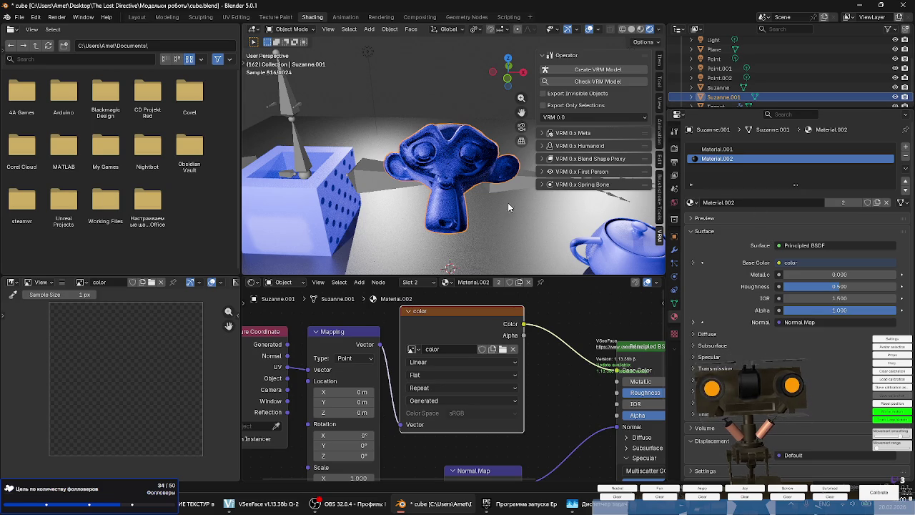
pyautogui.moveTo(518, 211); pyautogui.dragTo(472, 155, button='middle')
pyautogui.click(472, 154)
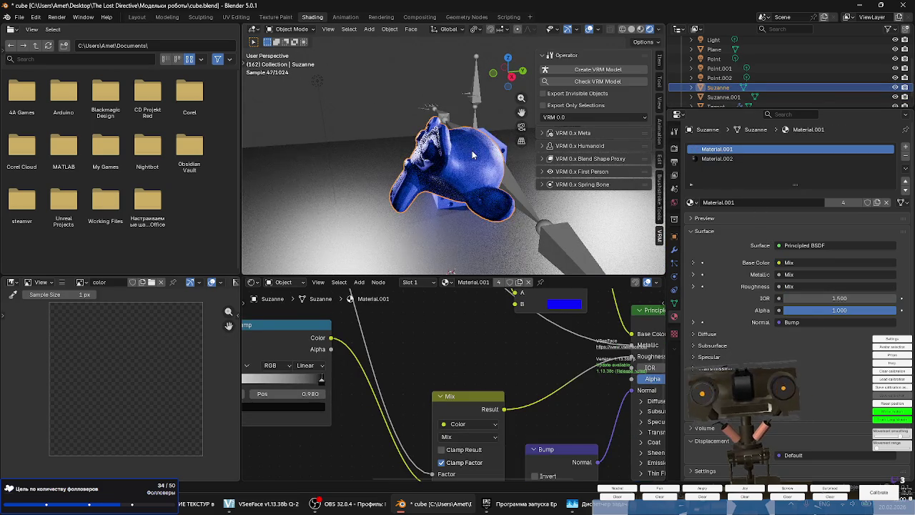
pyautogui.press('h')
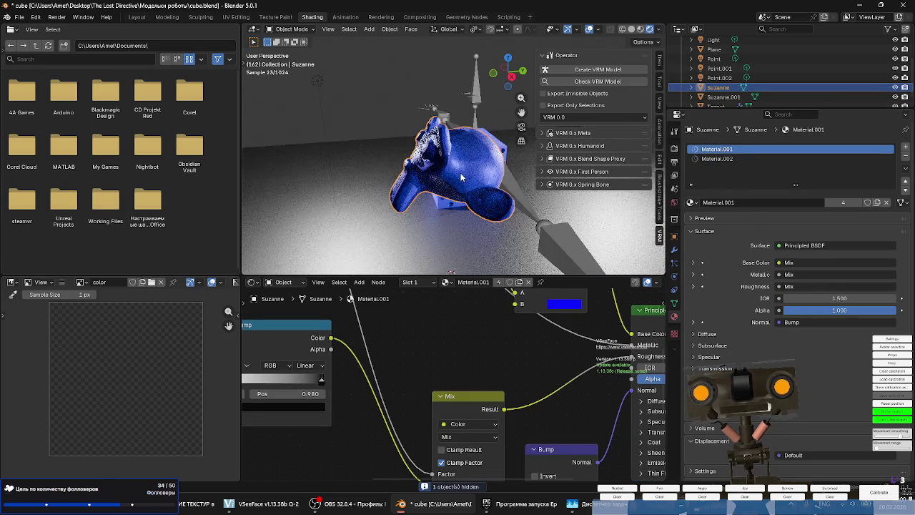
# Remove the Material.001 slot from Suzanne.001, leaving only Material.002.
pyautogui.click(717, 98)
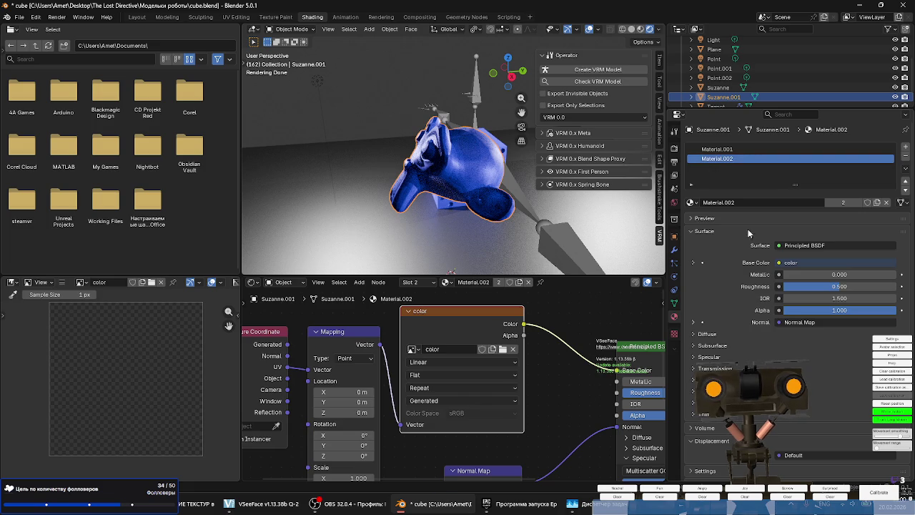
pyautogui.click(717, 149)
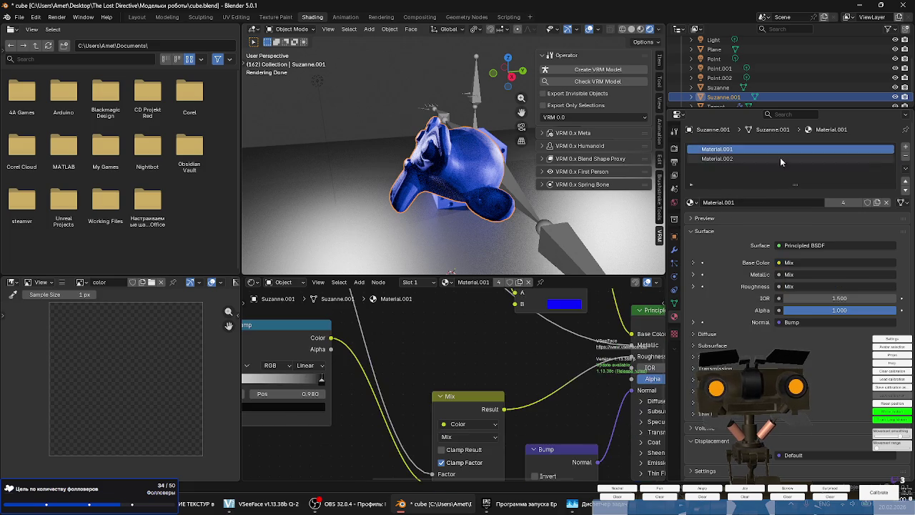
pyautogui.click(905, 157)
pyautogui.moveTo(458, 172)
pyautogui.mouseDown(button='middle')
pyautogui.moveTo(479, 170)
pyautogui.moveTo(465, 168)
pyautogui.mouseUp(button='middle')
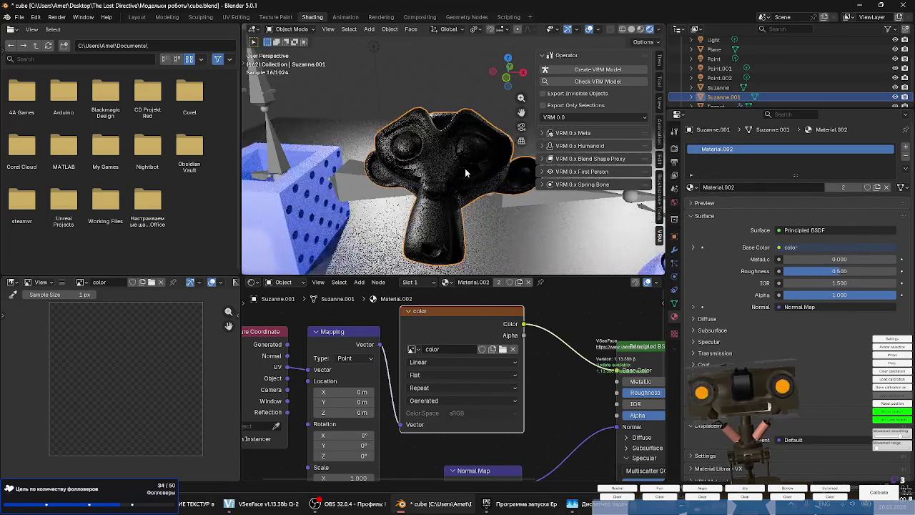
# Preview Suzanne.001's material in Rendered shading, then return to Solid shading.
pyautogui.press('z')
pyautogui.click(555, 184)
pyautogui.press('z')
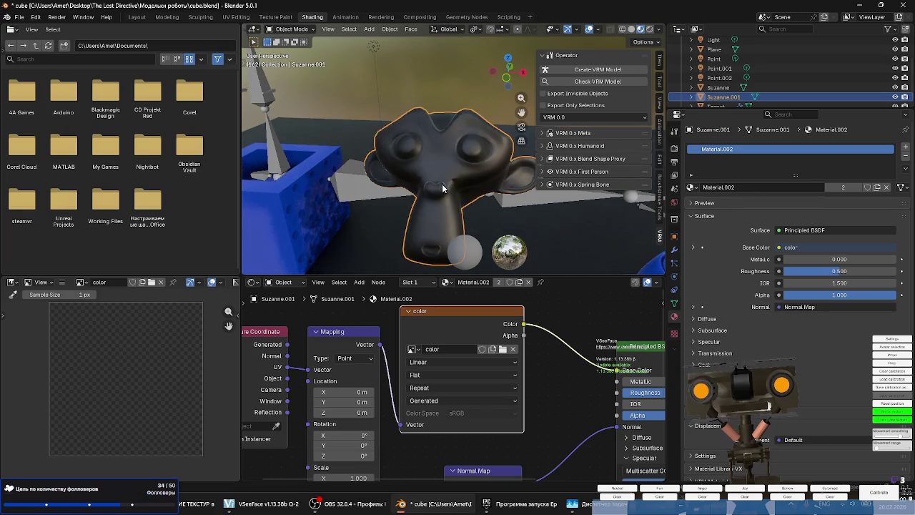
pyautogui.press('z')
pyautogui.click(459, 99)
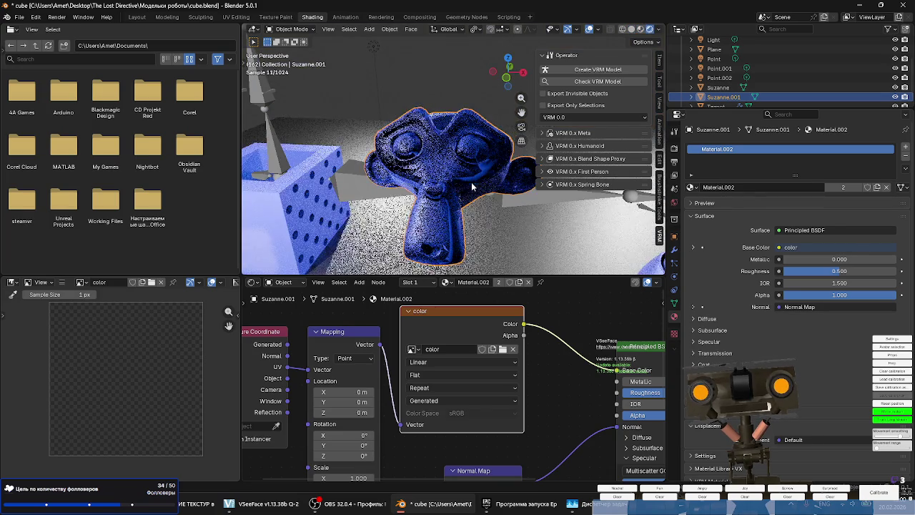
pyautogui.press('z')
pyautogui.click(649, 228)
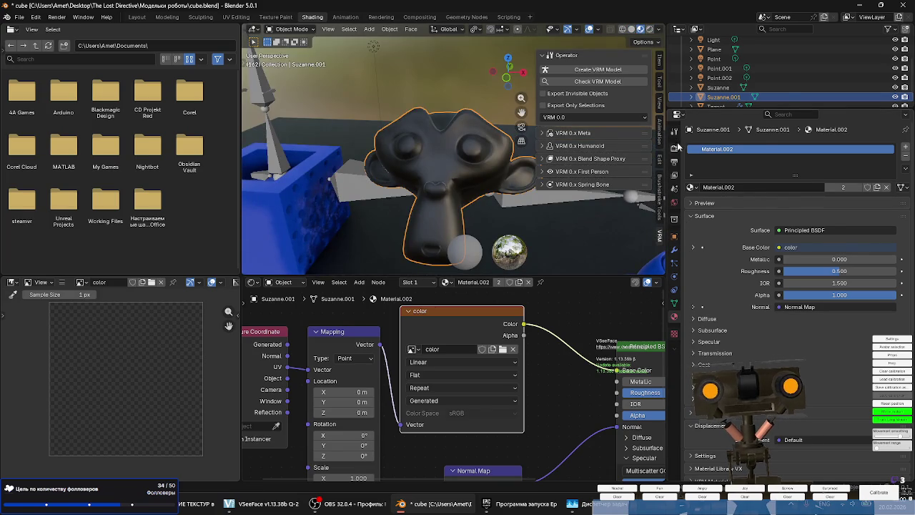
pyautogui.click(676, 147)
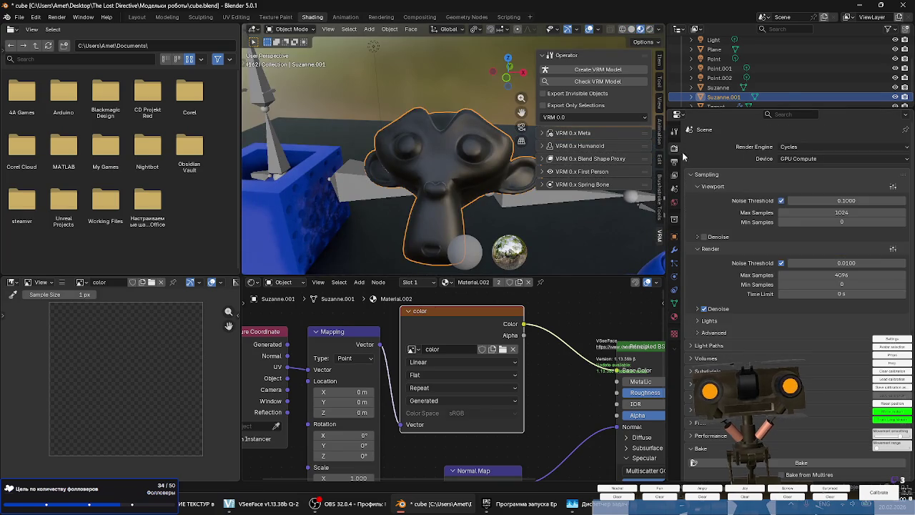
# Review Suzanne's material node tree and scroll down to the bake settings.
pyautogui.click(674, 317)
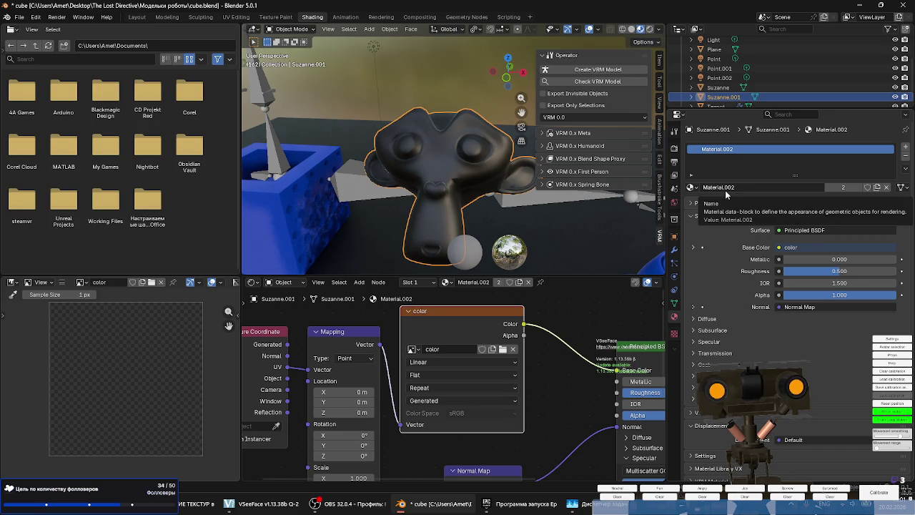
pyautogui.click(727, 88)
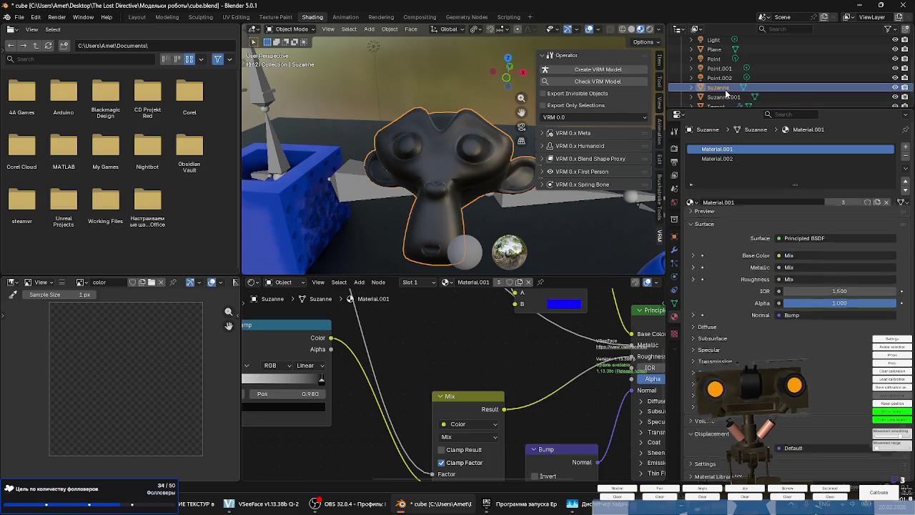
pyautogui.scroll(-4, 491, 332)
pyautogui.moveTo(491, 333); pyautogui.dragTo(507, 390, button='middle')
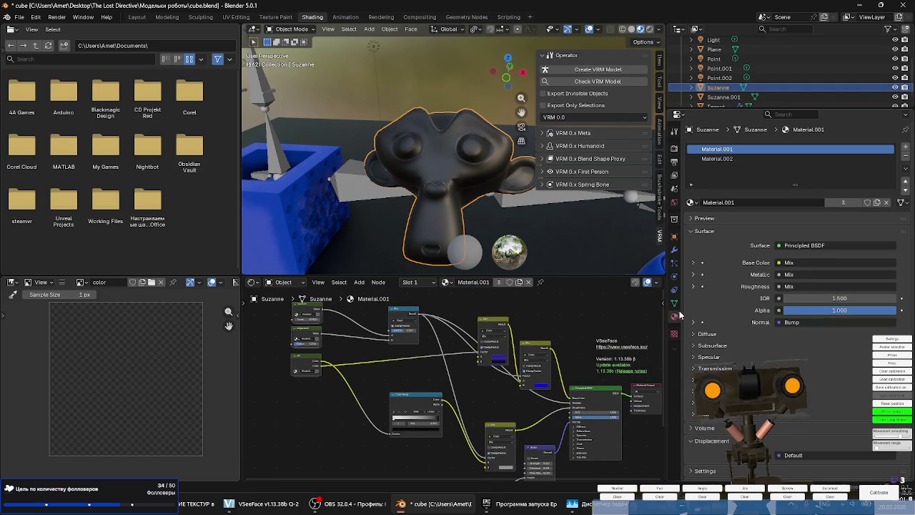
pyautogui.click(675, 148)
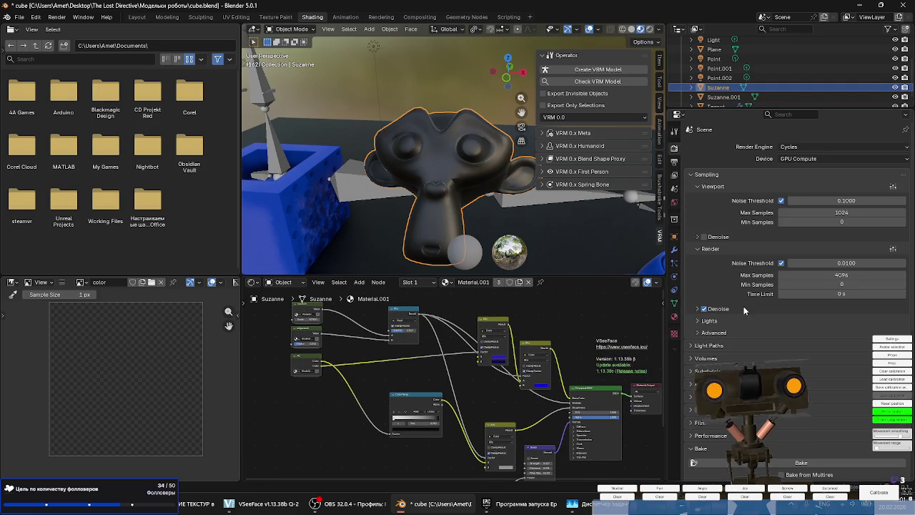
pyautogui.scroll(-3, 720, 337)
pyautogui.scroll(-3, 720, 337)
pyautogui.scroll(-4, 721, 338)
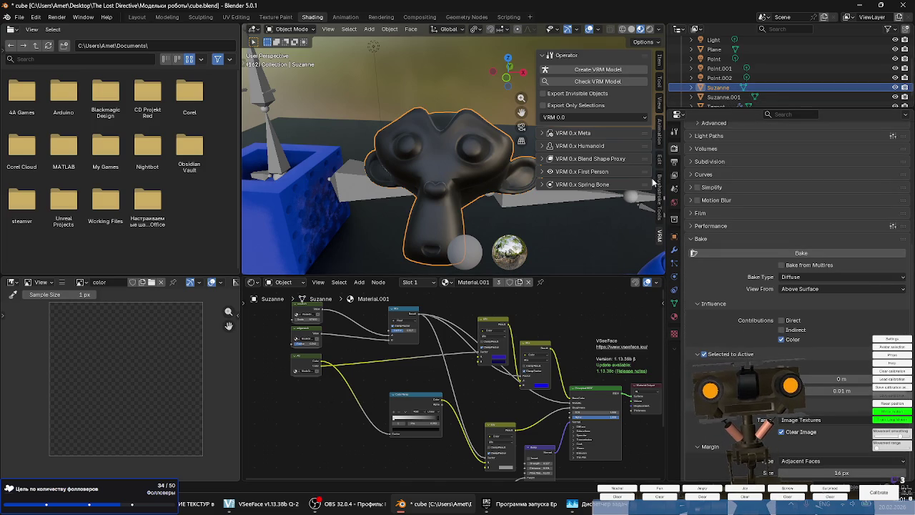
pyautogui.moveTo(571, 343); pyautogui.dragTo(502, 356, button='middle')
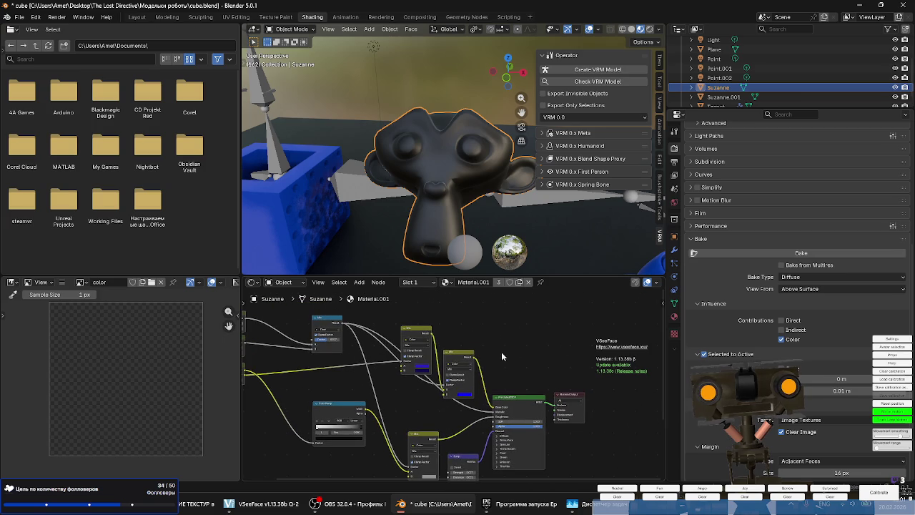
# Select Suzanne.001, add Suzanne to the selection, and start the Selected to Active bake.
pyautogui.click(723, 97)
pyautogui.scroll(3, 471, 381)
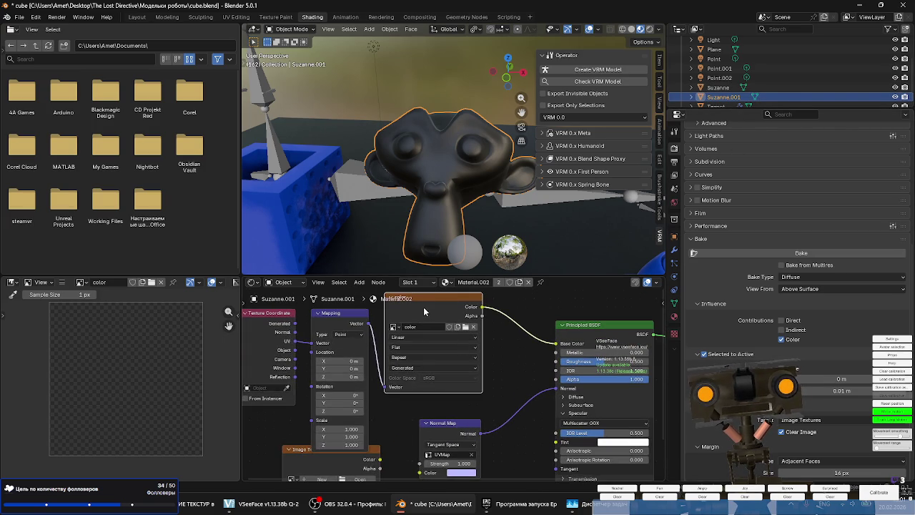
pyautogui.keyDown('ctrl'); pyautogui.click(721, 88); pyautogui.keyUp('ctrl')
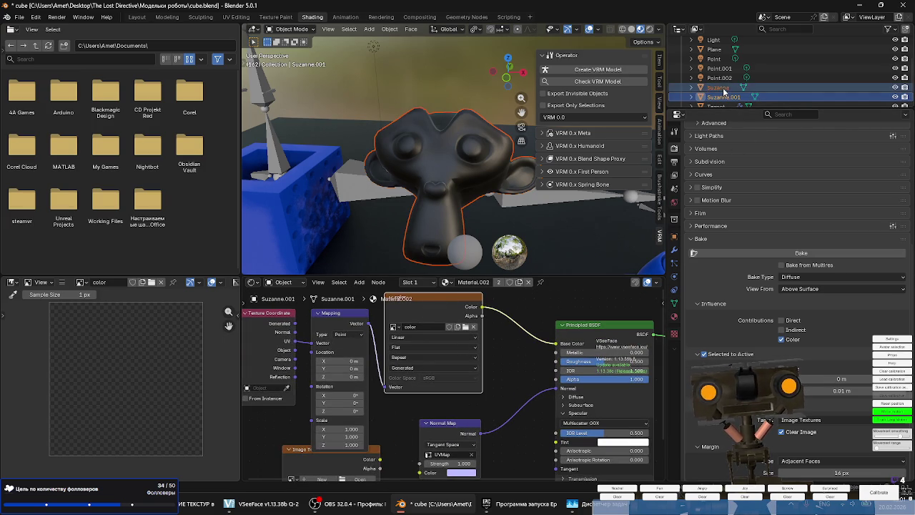
pyautogui.click(715, 253)
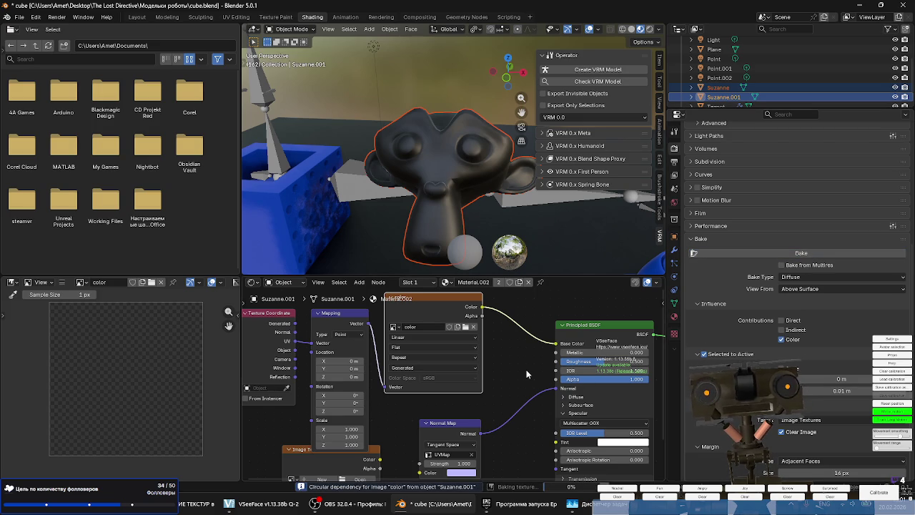
pyautogui.moveTo(195, 503)
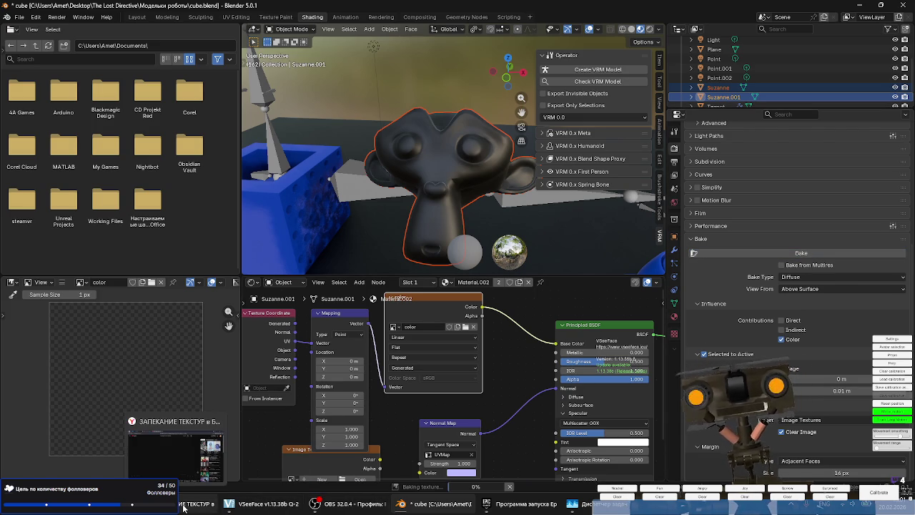
# Briefly check the texture-baking tutorial, toggling fullscreen on and off.
pyautogui.click(183, 507)
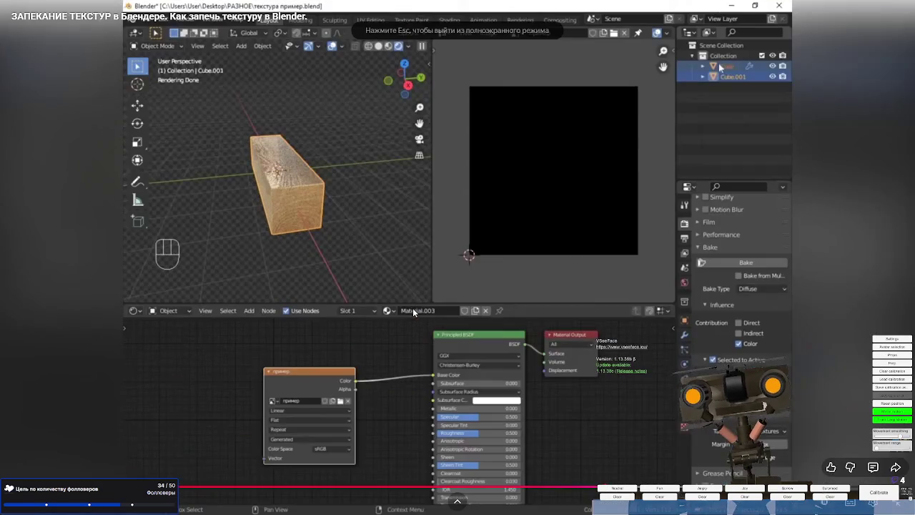
pyautogui.doubleClick(410, 307)
pyautogui.doubleClick(477, 323)
pyautogui.click(522, 339)
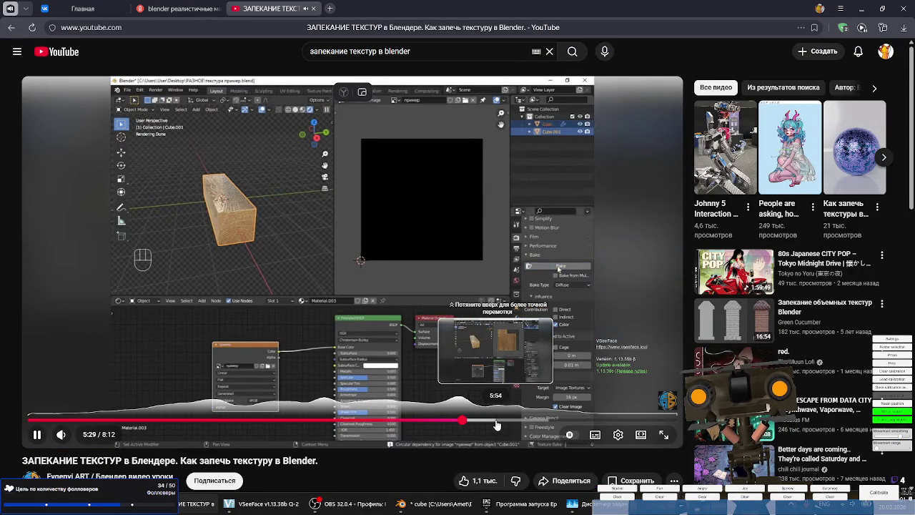
# Back in Blender, zoom around the baked blue 'color' image and make Suzanne active.
pyautogui.click(454, 504)
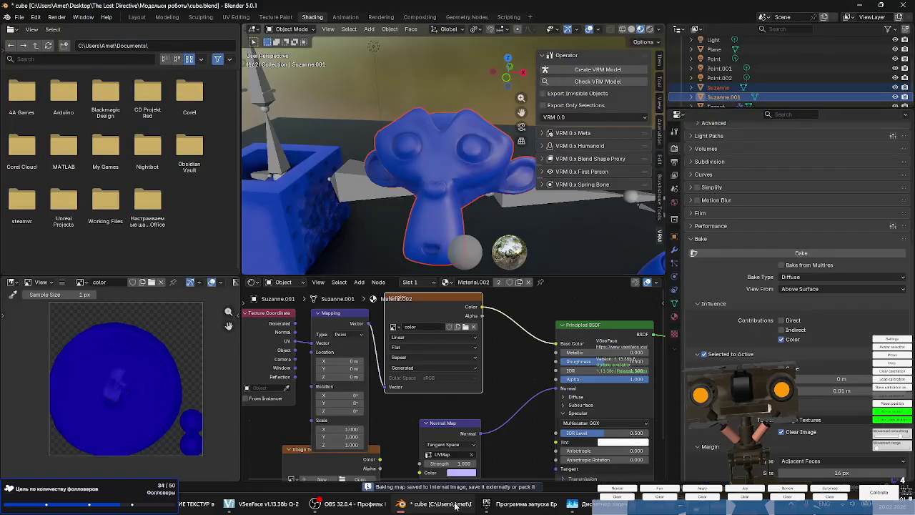
pyautogui.scroll(2, 111, 397)
pyautogui.scroll(-2, 124, 383)
pyautogui.scroll(2, 133, 393)
pyautogui.scroll(-1, 125, 381)
pyautogui.scroll(3, 129, 357)
pyautogui.scroll(2, 139, 336)
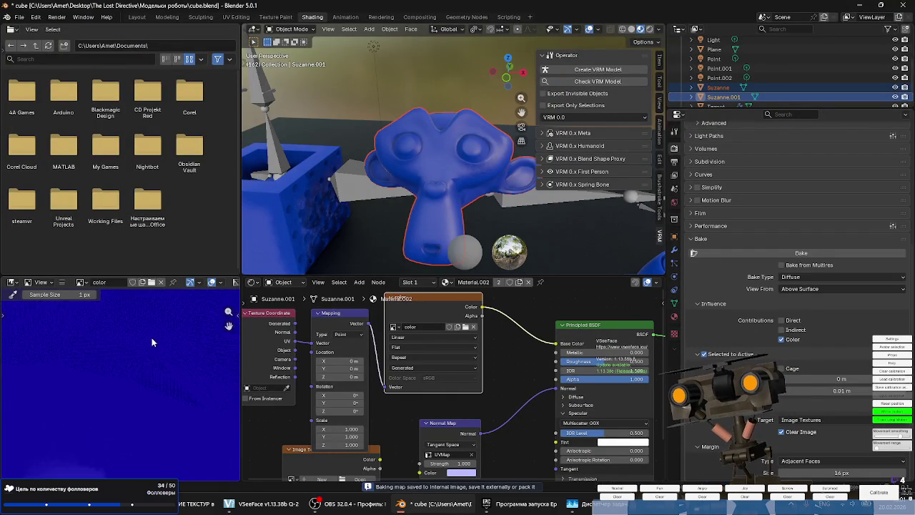
pyautogui.scroll(-6, 149, 343)
pyautogui.scroll(2, 178, 379)
pyautogui.scroll(2, 190, 389)
pyautogui.scroll(-4, 184, 380)
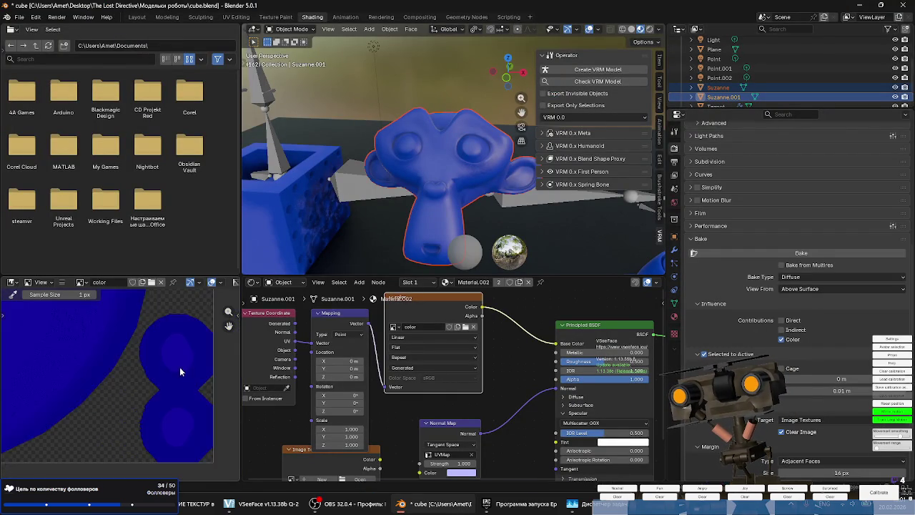
pyautogui.scroll(4, 94, 312)
pyautogui.scroll(-3, 110, 348)
pyautogui.scroll(2, 112, 351)
pyautogui.scroll(-2, 112, 351)
pyautogui.scroll(2, 112, 350)
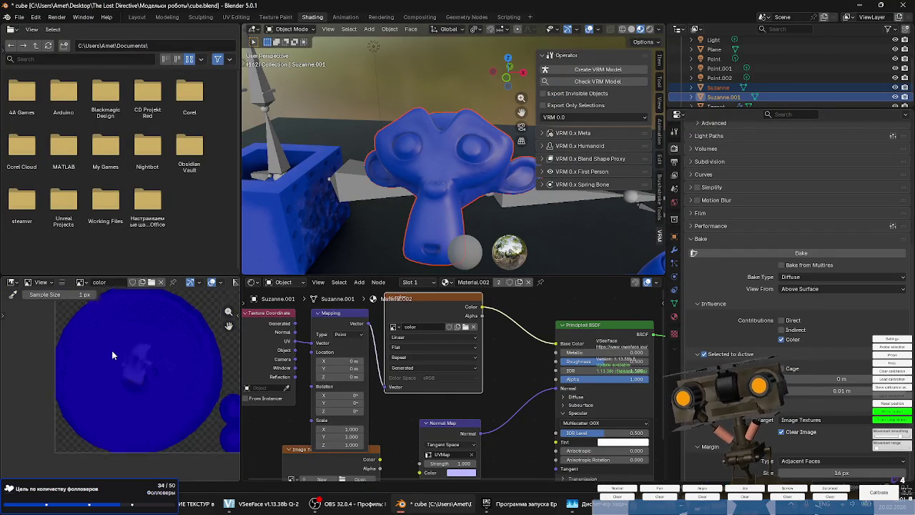
pyautogui.click(442, 154)
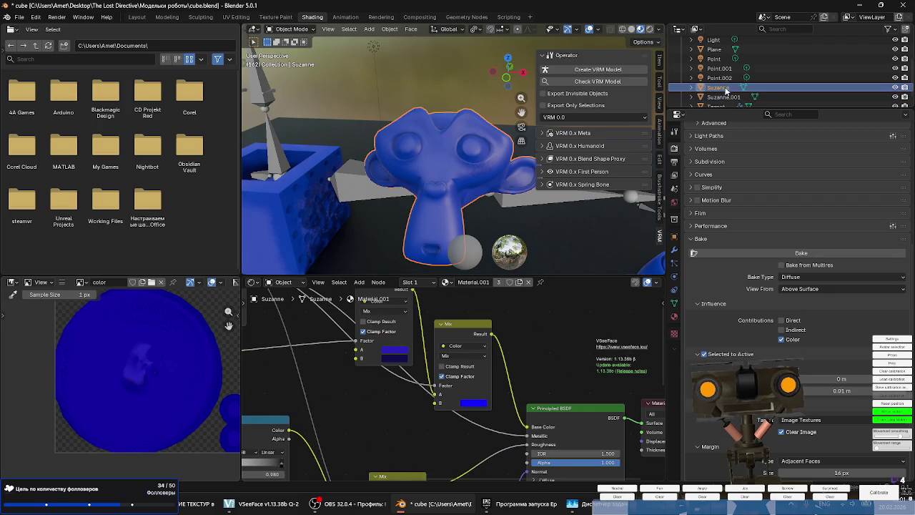
# Hide the original Suzanne and inspect the baked Suzanne.001.
pyautogui.press('h')
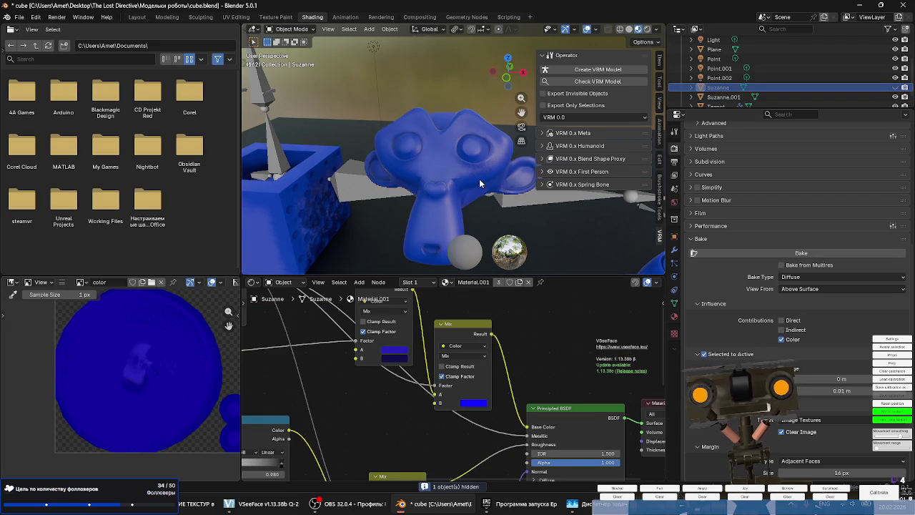
pyautogui.click(472, 182)
pyautogui.moveTo(480, 183)
pyautogui.mouseDown(button='middle')
pyautogui.moveTo(313, 159)
pyautogui.moveTo(346, 182)
pyautogui.moveTo(449, 164)
pyautogui.moveTo(476, 165)
pyautogui.moveTo(432, 168)
pyautogui.moveTo(543, 172)
pyautogui.moveTo(387, 163)
pyautogui.moveTo(575, 173)
pyautogui.moveTo(484, 181)
pyautogui.mouseUp(button='middle')
pyautogui.scroll(3, 368, 175)
pyautogui.scroll(-4, 449, 163)
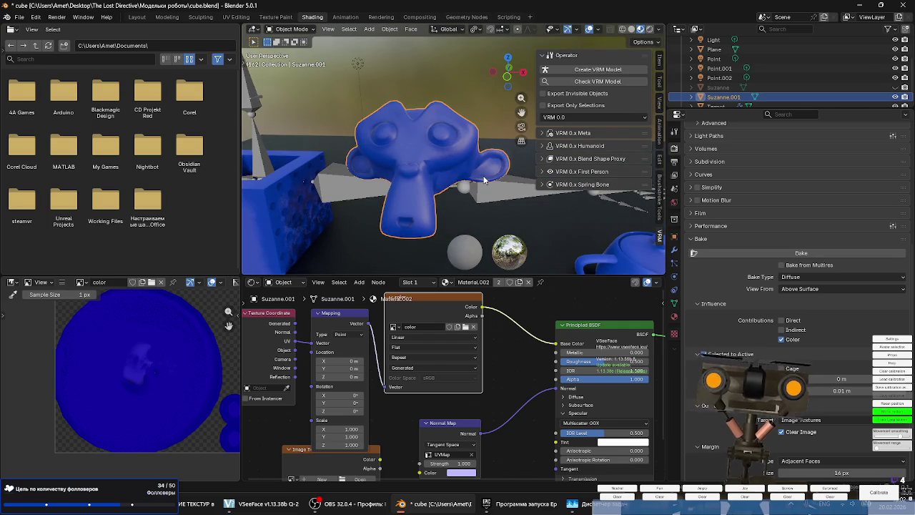
# Move Suzanne.001 to the right of Suzanne and deselect everything.
pyautogui.click(717, 88)
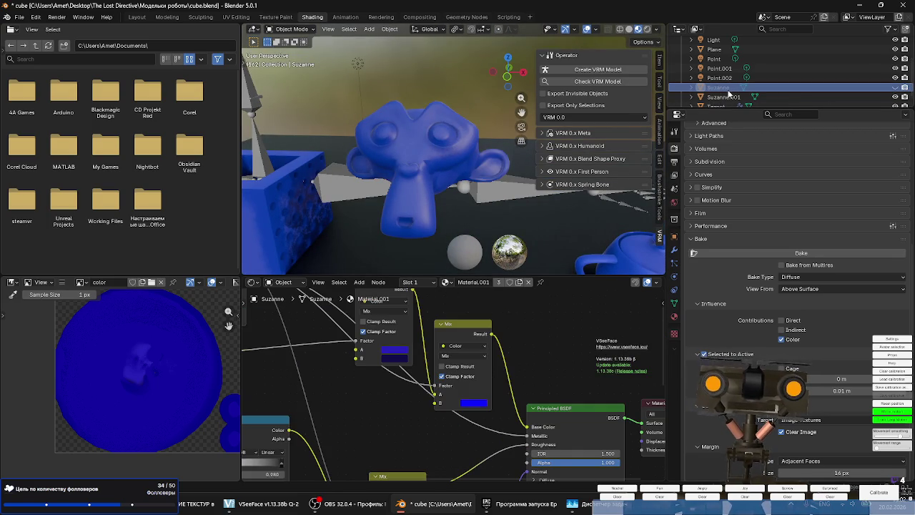
pyautogui.click(723, 97)
pyautogui.press('g')
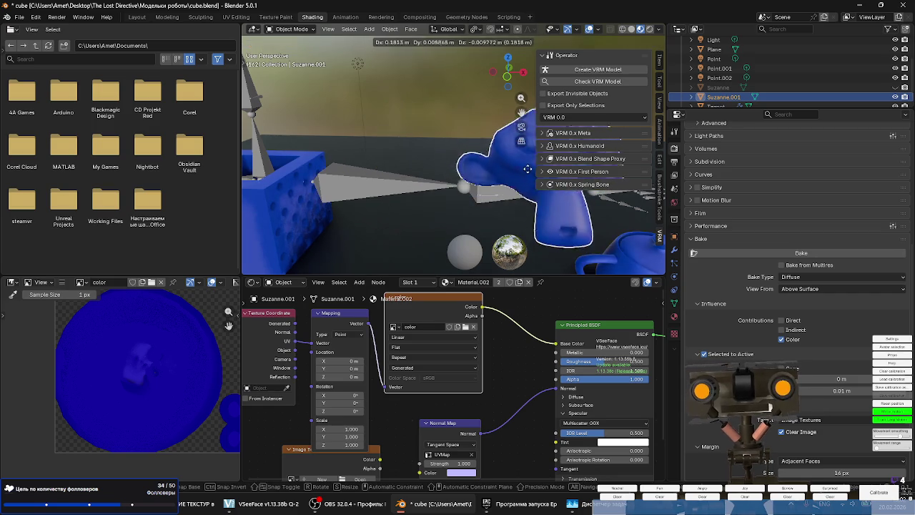
pyautogui.click(581, 192)
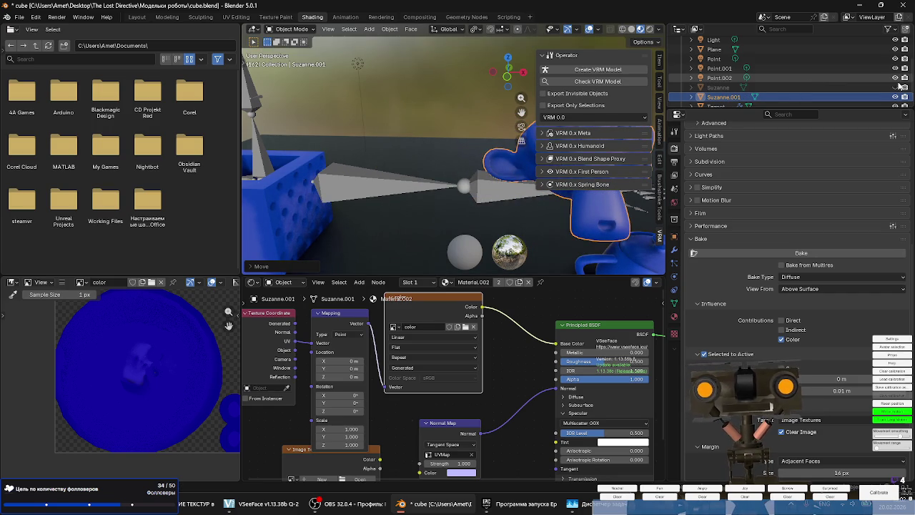
pyautogui.moveTo(458, 165); pyautogui.dragTo(526, 174, button='middle')
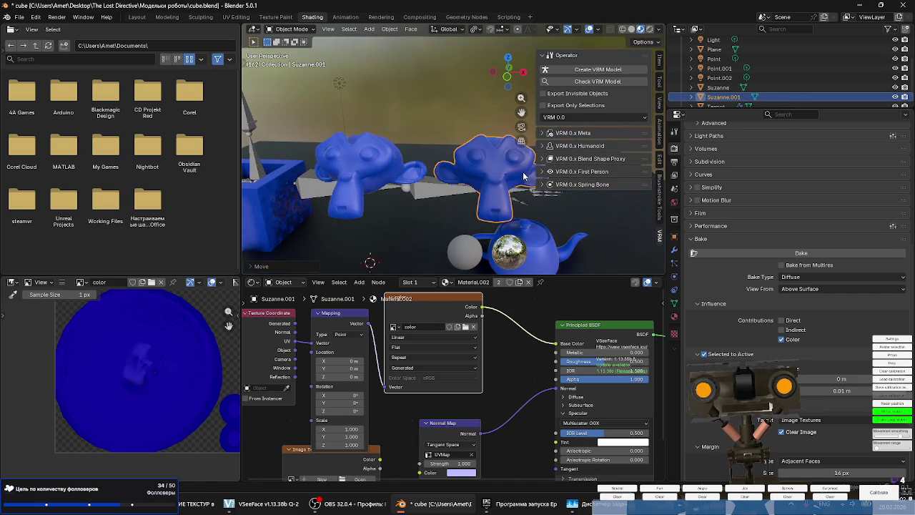
pyautogui.hotkey('alt', 'a')
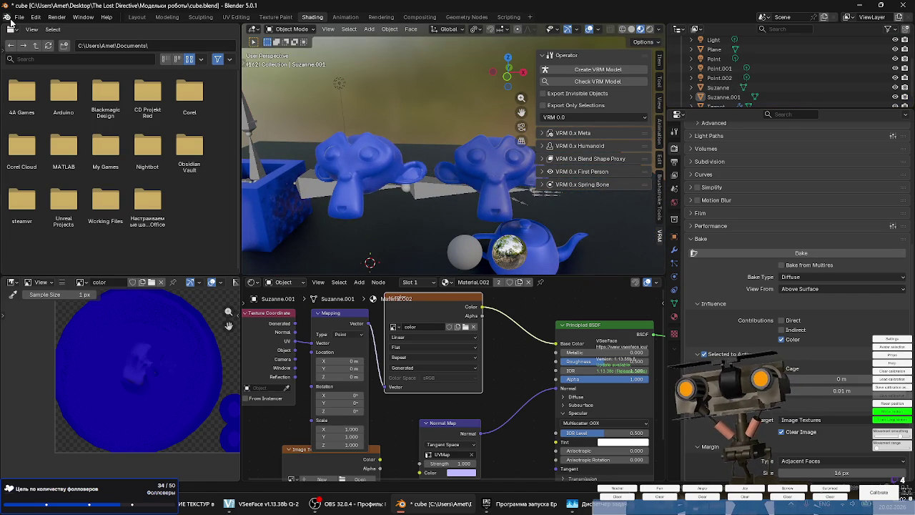
# Export the scene as VRM, overwriting cube.vrm on the Desktop.
pyautogui.click(19, 16)
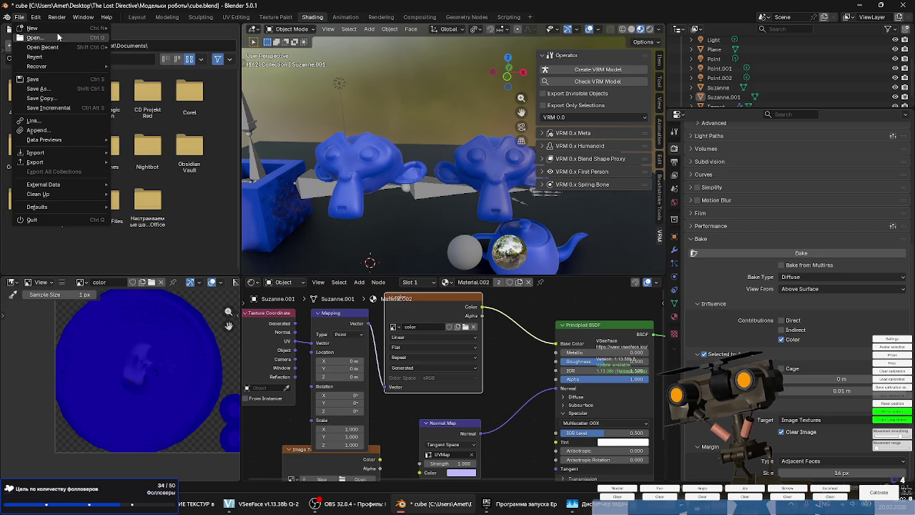
pyautogui.moveTo(35, 162)
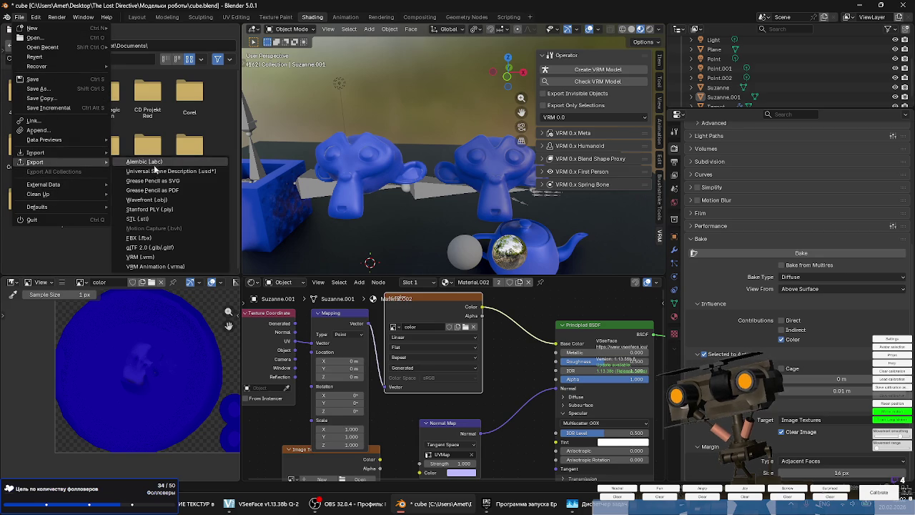
pyautogui.click(142, 257)
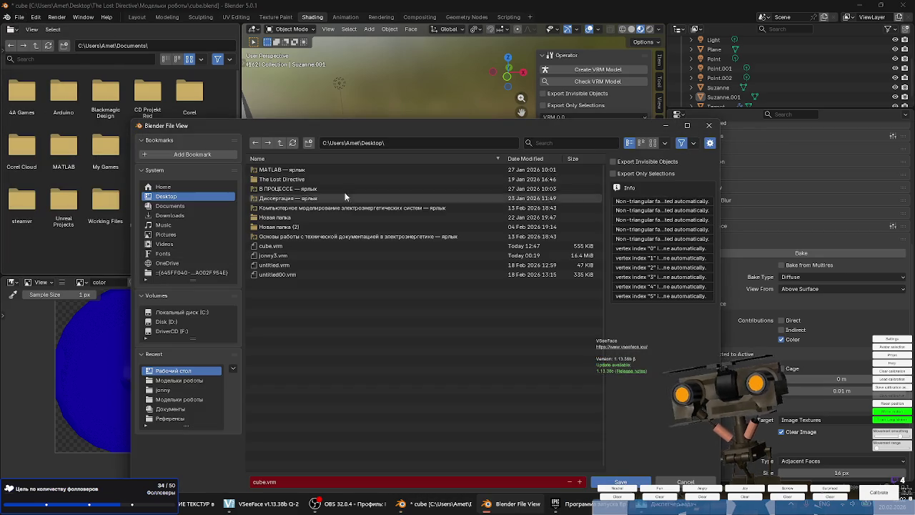
pyautogui.click(344, 246)
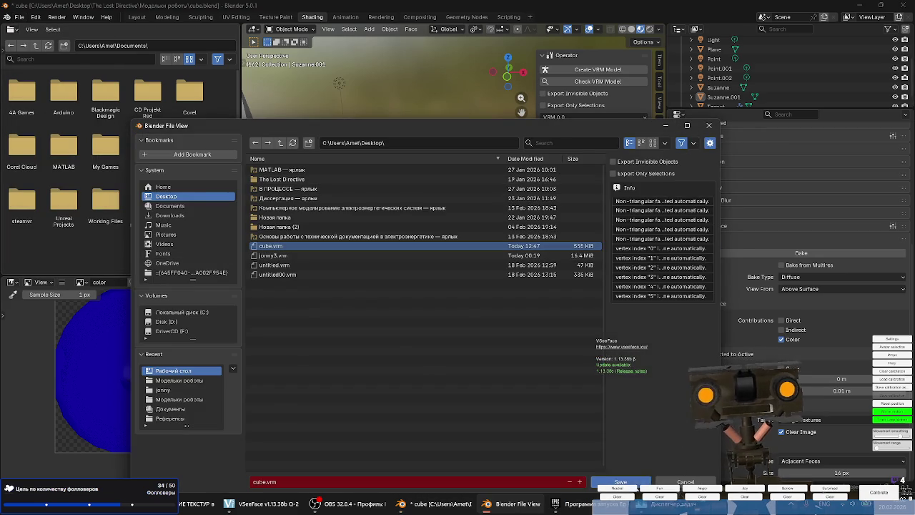
pyautogui.click(620, 481)
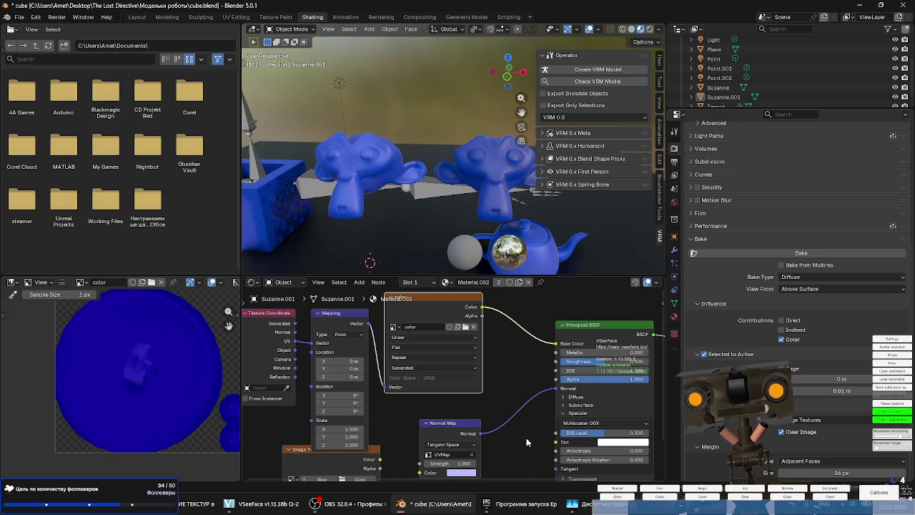
# Minimize Blender, launch VSeeFace, and bring the baking tutorial back to the front.
pyautogui.press('super+d')
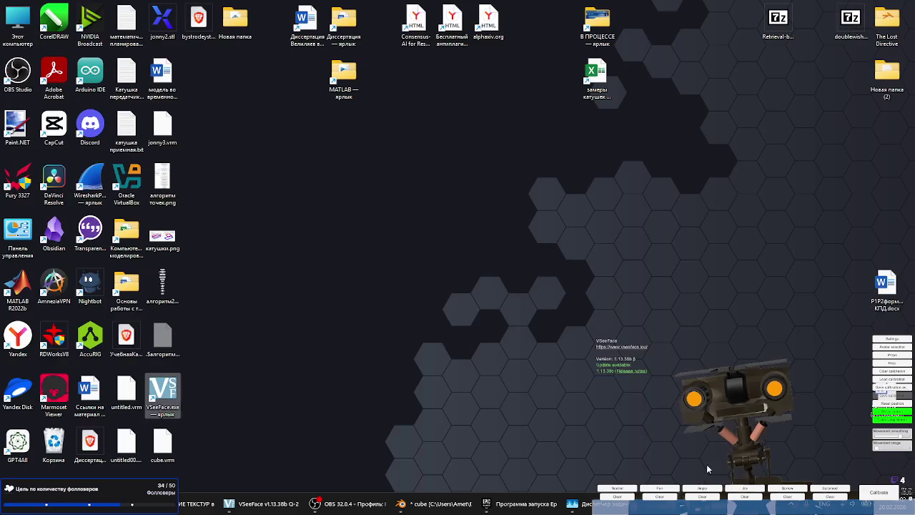
pyautogui.doubleClick(168, 390)
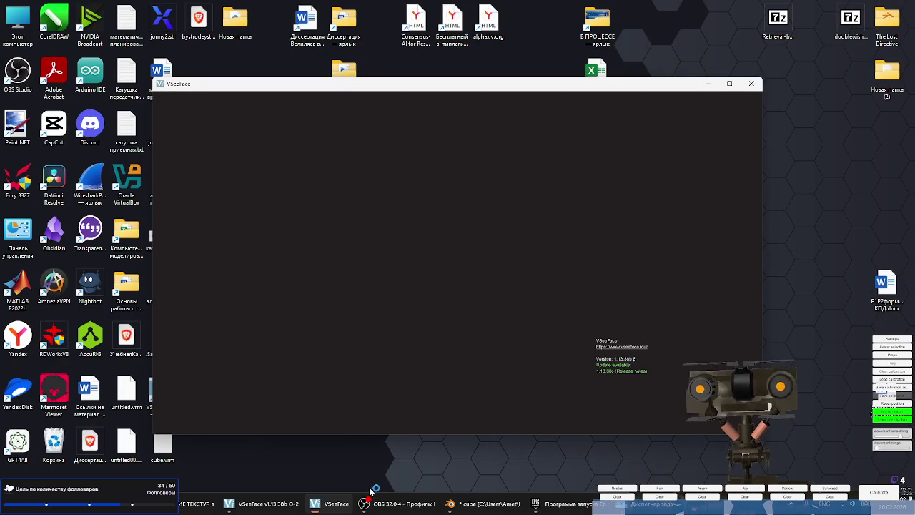
pyautogui.click(197, 504)
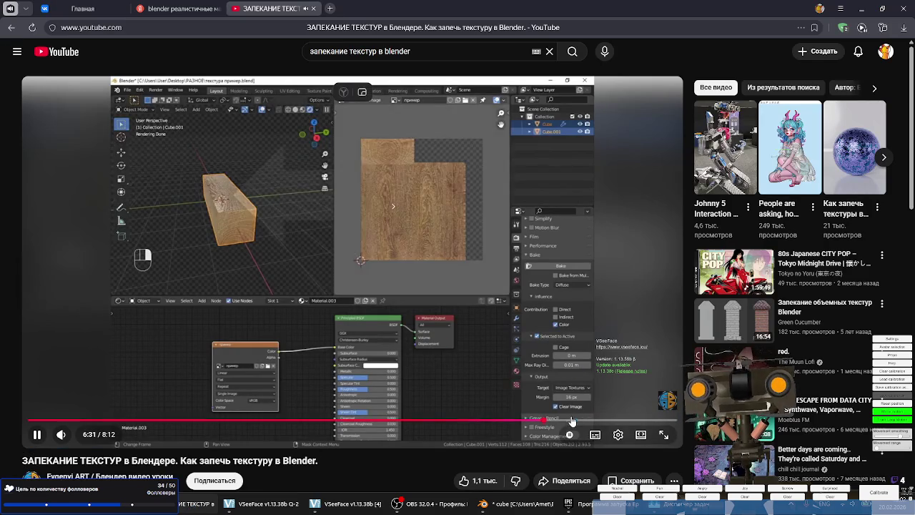
# Scrub the texture-baking tutorial past 7:15 to near its end, pause it, and switch to VSeeFace.
pyautogui.moveTo(574, 418); pyautogui.dragTo(603, 420)
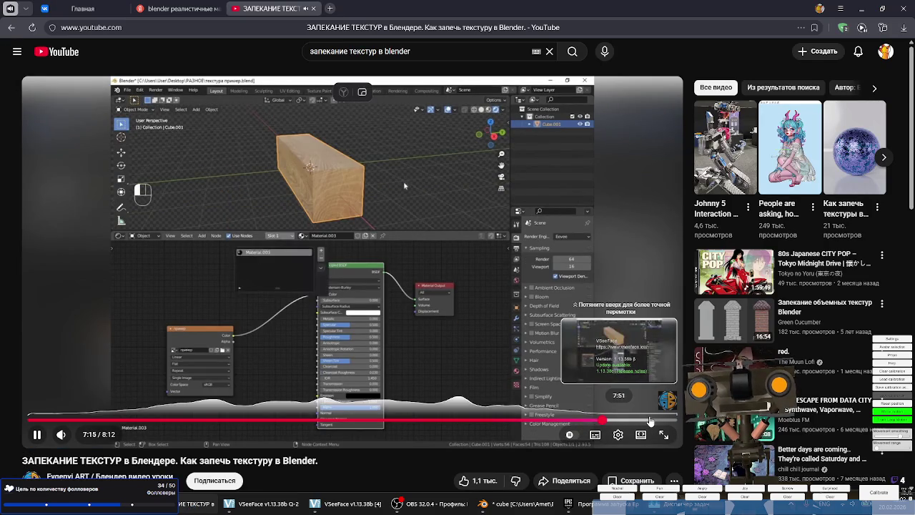
pyautogui.click(651, 420)
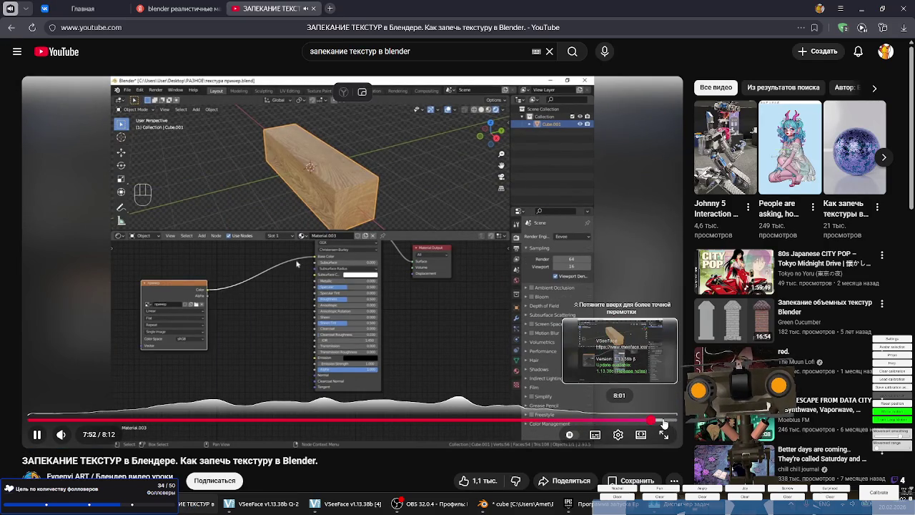
pyautogui.press('space')
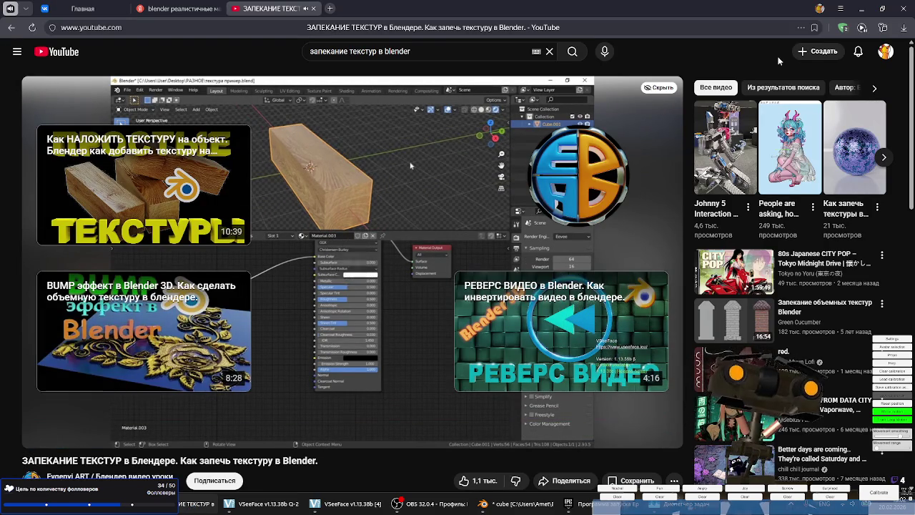
pyautogui.click(342, 503)
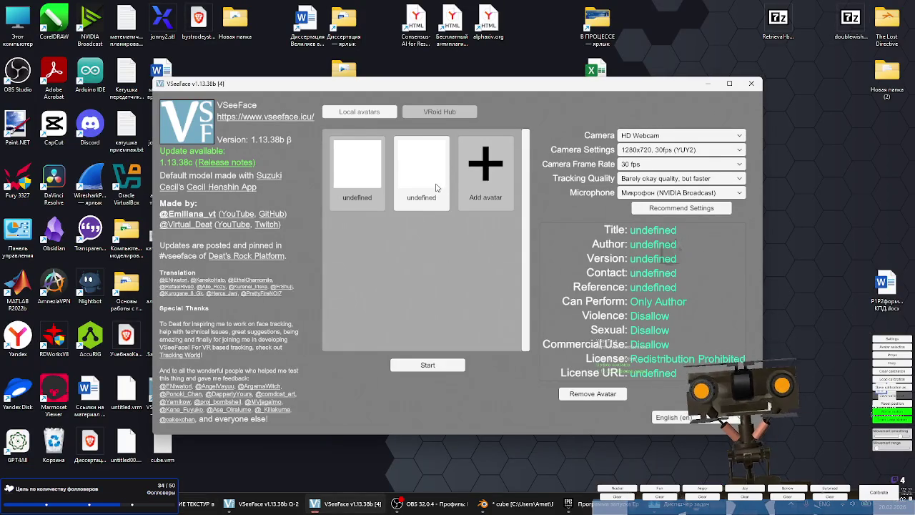
# Load the exported blue-monkey avatar file in VSeeFace and start with it.
pyautogui.click(593, 393)
pyautogui.click(422, 171)
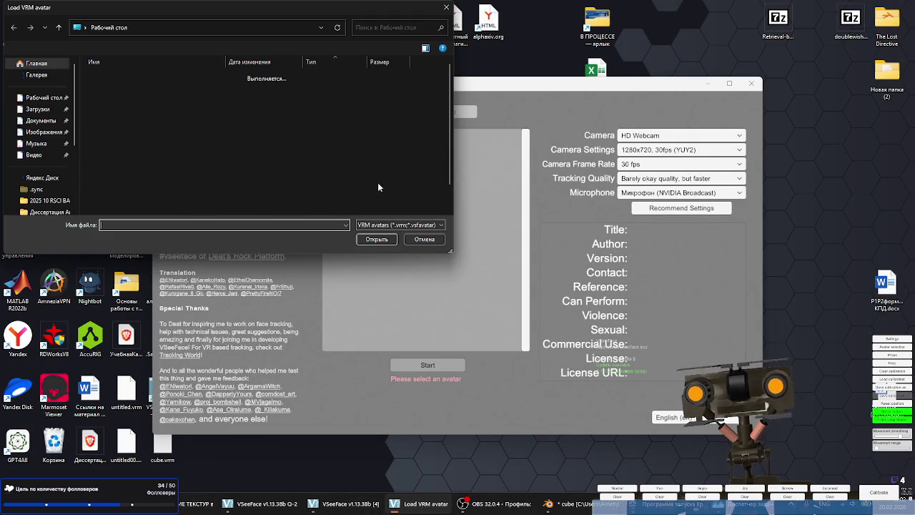
pyautogui.doubleClick(122, 105)
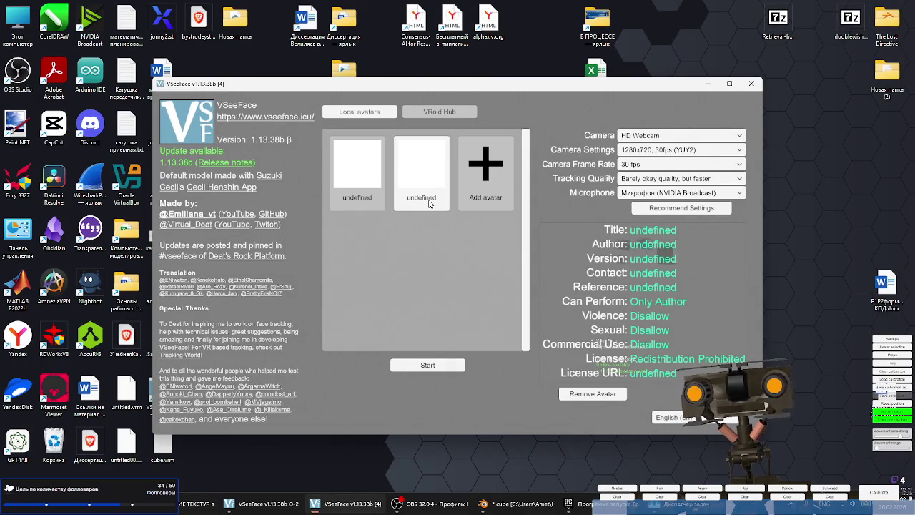
pyautogui.click(428, 365)
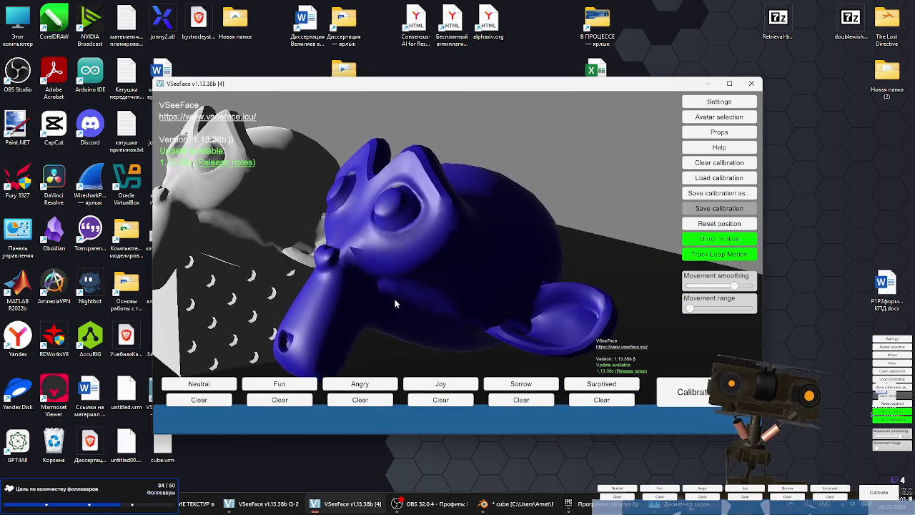
# Flip briefly through the streaming window and avatar preview, then return to Blender.
pyautogui.click(445, 505)
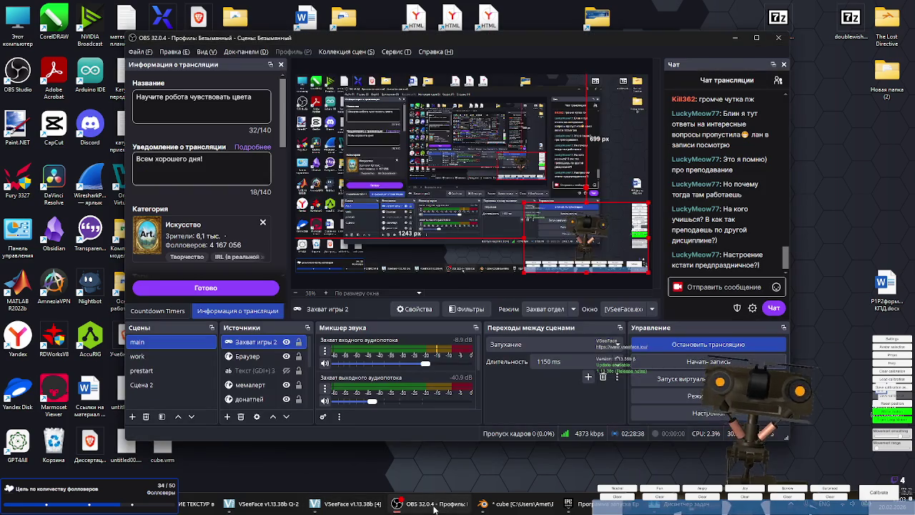
pyautogui.click(445, 504)
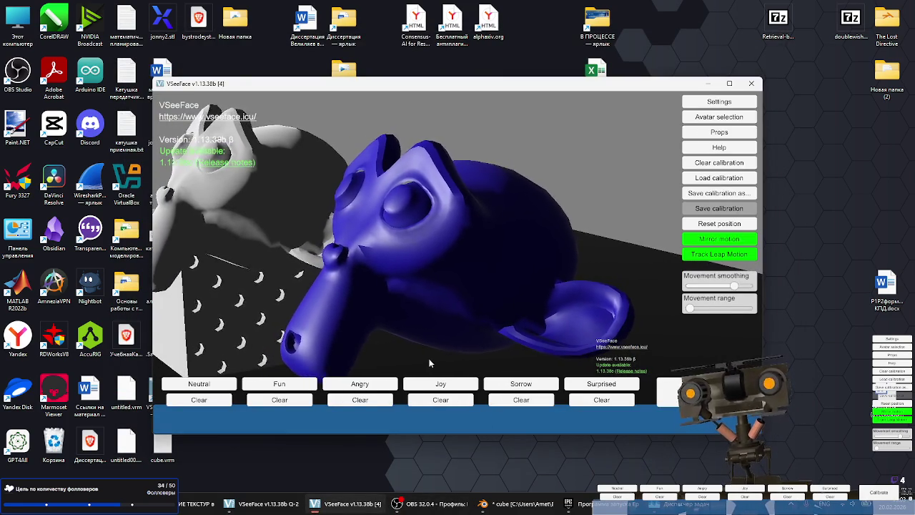
pyautogui.click(487, 506)
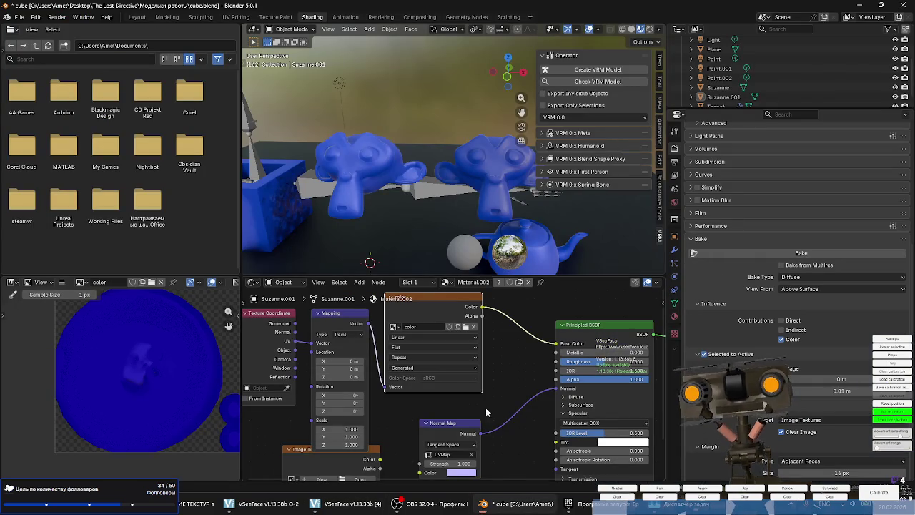
# Save the cube.blend scene.
pyautogui.scroll(-4, 286, 132)
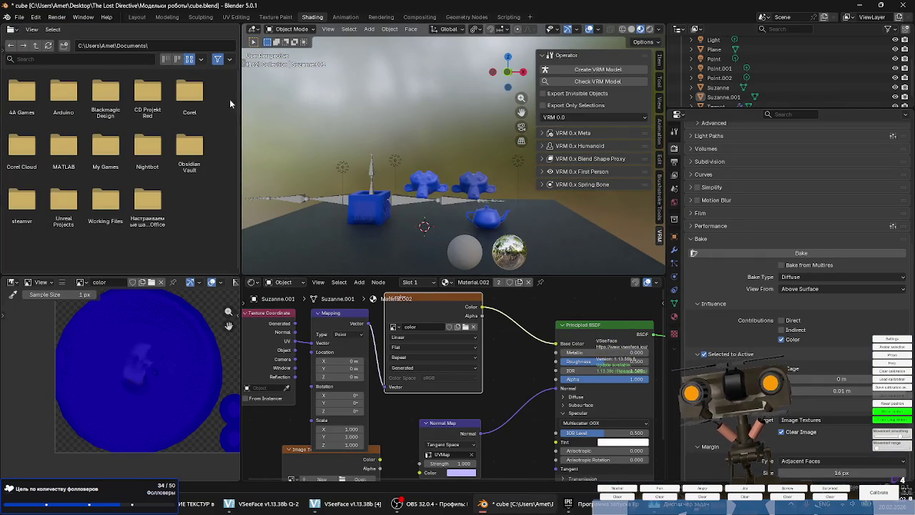
pyautogui.click(20, 17)
pyautogui.click(32, 79)
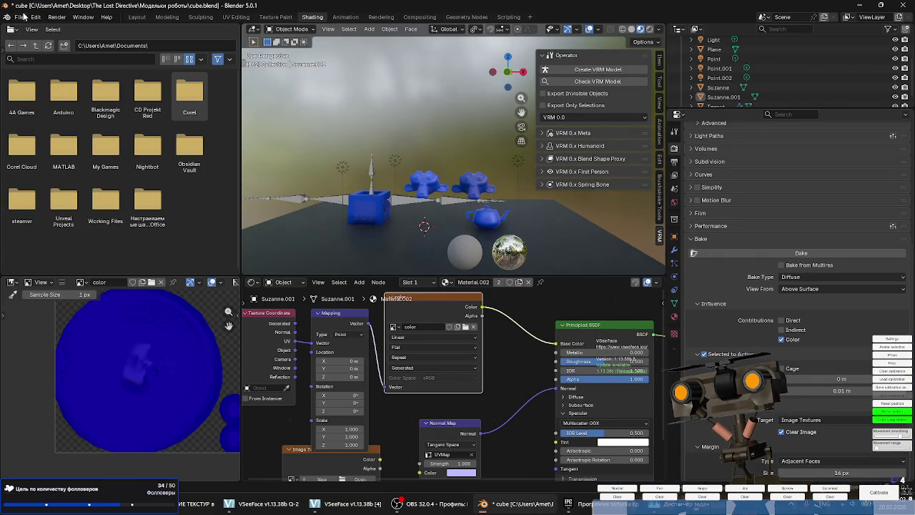
# Open jonny3.blend from recent files, choosing Don't Save.
pyautogui.click(21, 17)
pyautogui.moveTo(43, 47)
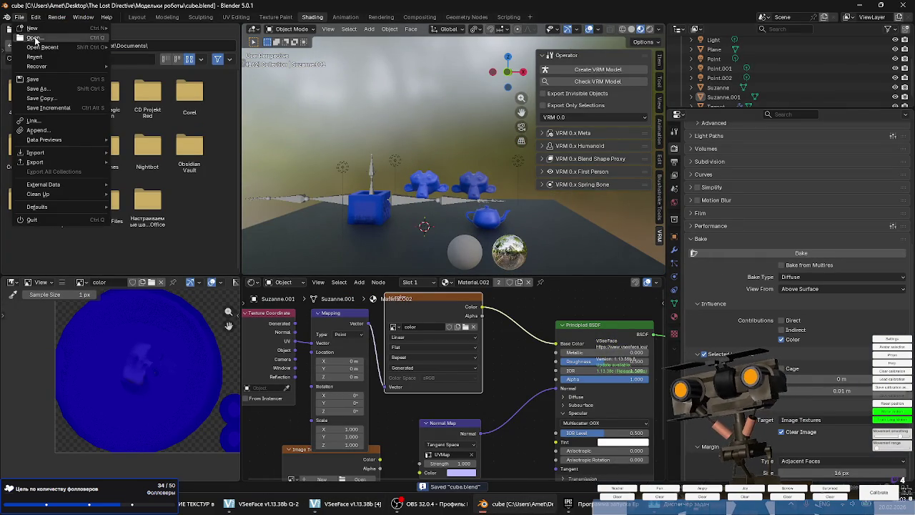
pyautogui.click(165, 54)
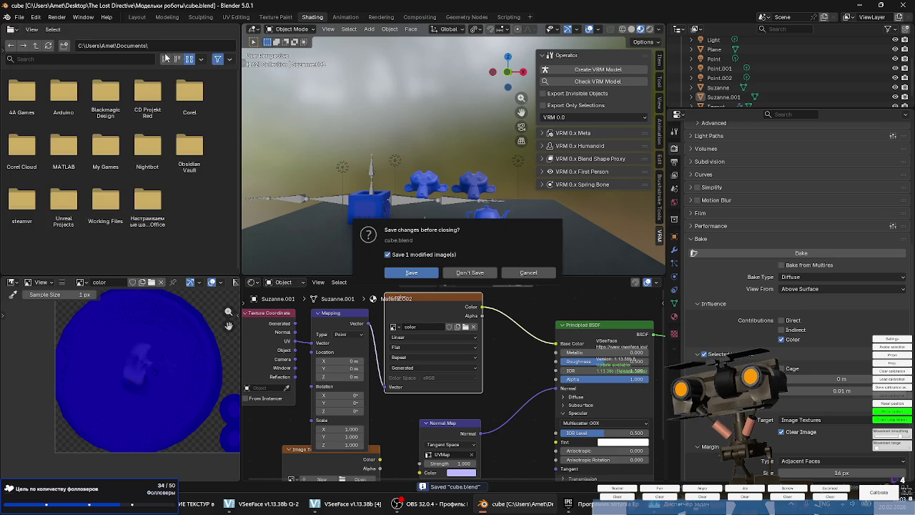
pyautogui.click(471, 273)
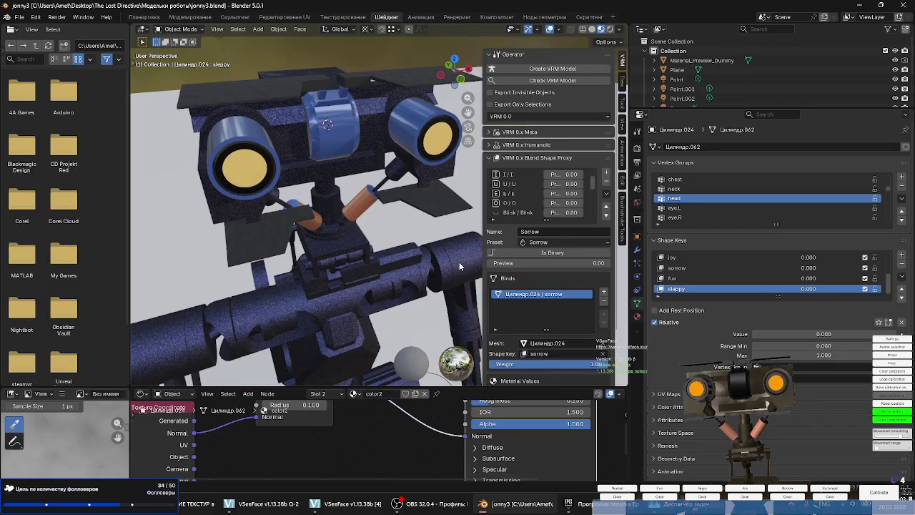
pyautogui.scroll(-5, 424, 183)
# Enlarge the node editor, select the Basis shape key and show the robot part's material settings.
pyautogui.moveTo(424, 184)
pyautogui.mouseDown(button='middle')
pyautogui.moveTo(398, 216)
pyautogui.moveTo(296, 210)
pyautogui.mouseUp(button='middle')
pyautogui.scroll(2, 411, 200)
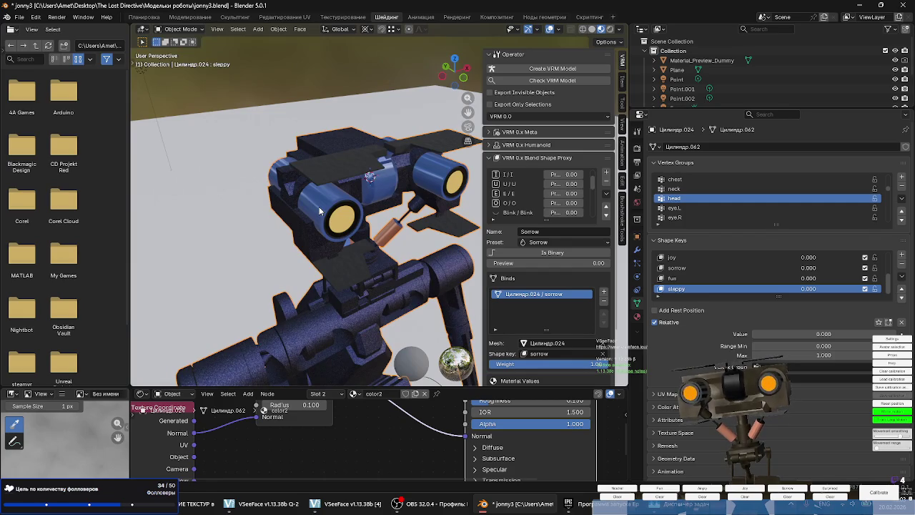
pyautogui.moveTo(458, 388); pyautogui.dragTo(458, 308)
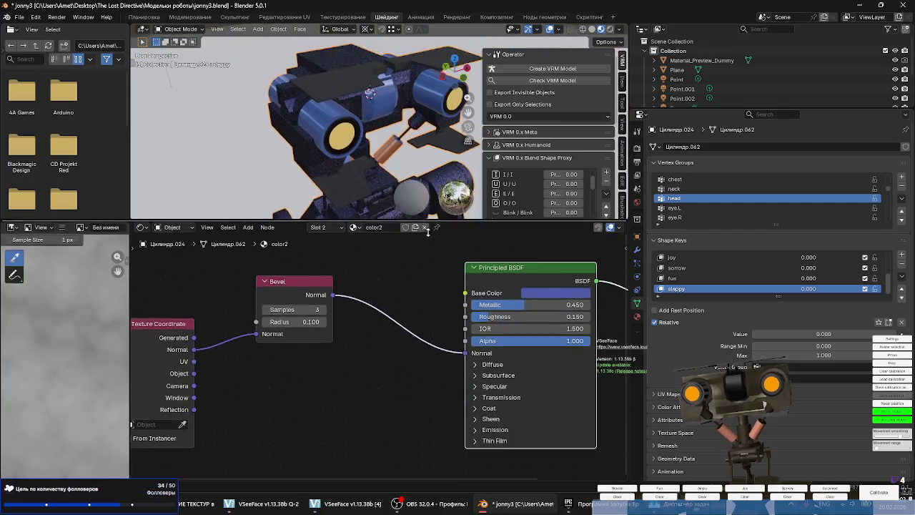
pyautogui.scroll(-2, 357, 398)
pyautogui.scroll(-3, 358, 398)
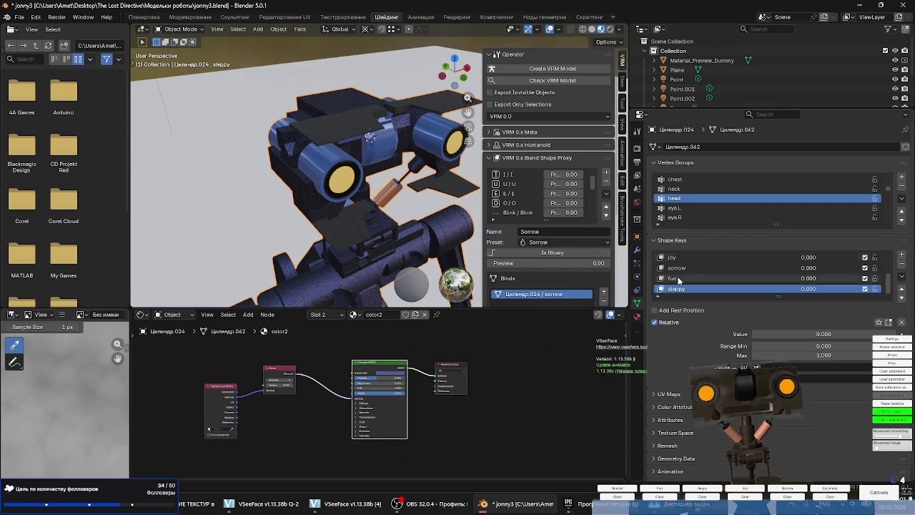
pyautogui.scroll(5, 744, 272)
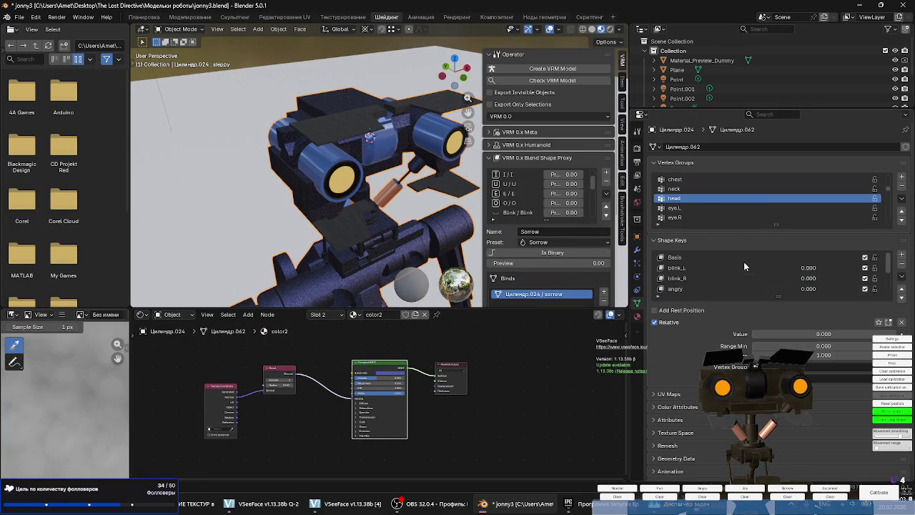
pyautogui.click(693, 256)
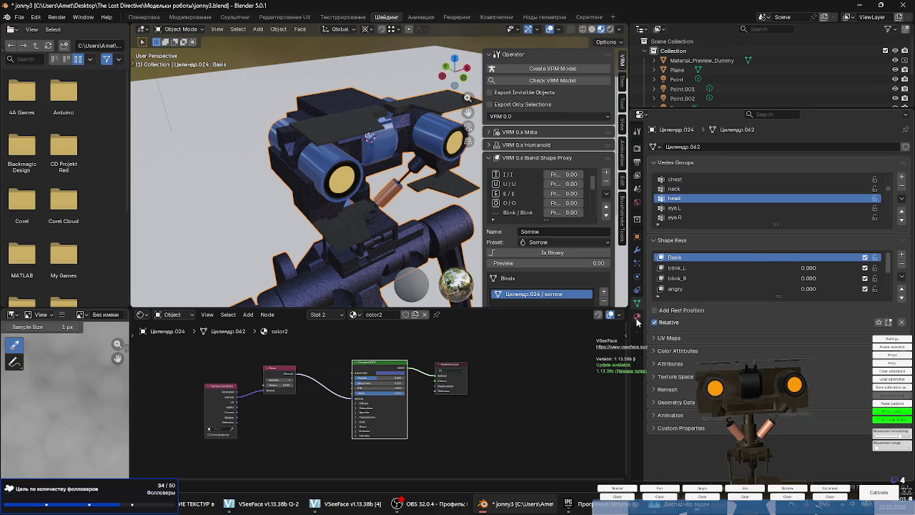
pyautogui.click(637, 317)
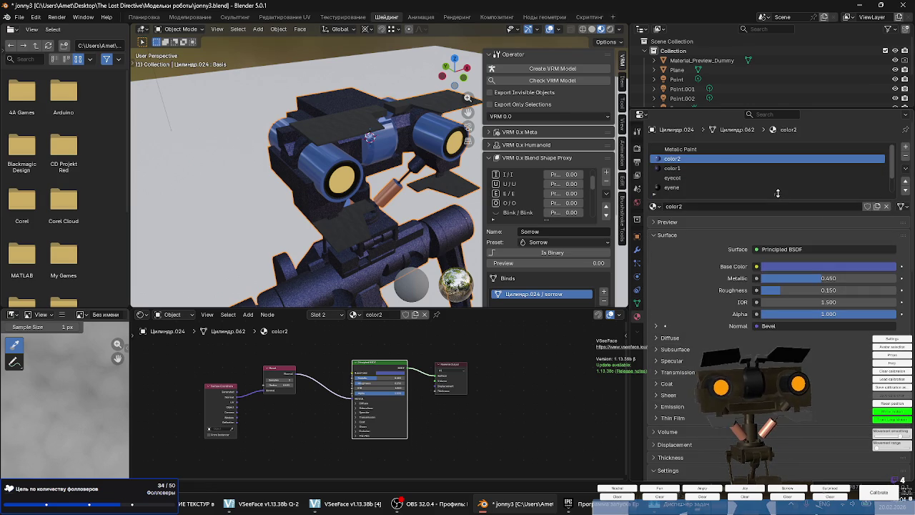
# Expand the material slot list to show every slot and orbit around the robot.
pyautogui.moveTo(778, 193); pyautogui.dragTo(777, 280)
pyautogui.scroll(-5, 367, 228)
pyautogui.scroll(2, 366, 228)
pyautogui.moveTo(366, 229)
pyautogui.mouseDown(button='middle')
pyautogui.moveTo(398, 205)
pyautogui.moveTo(208, 204)
pyautogui.moveTo(349, 148)
pyautogui.mouseUp(button='middle')
pyautogui.scroll(3, 384, 203)
pyautogui.scroll(2, 349, 148)
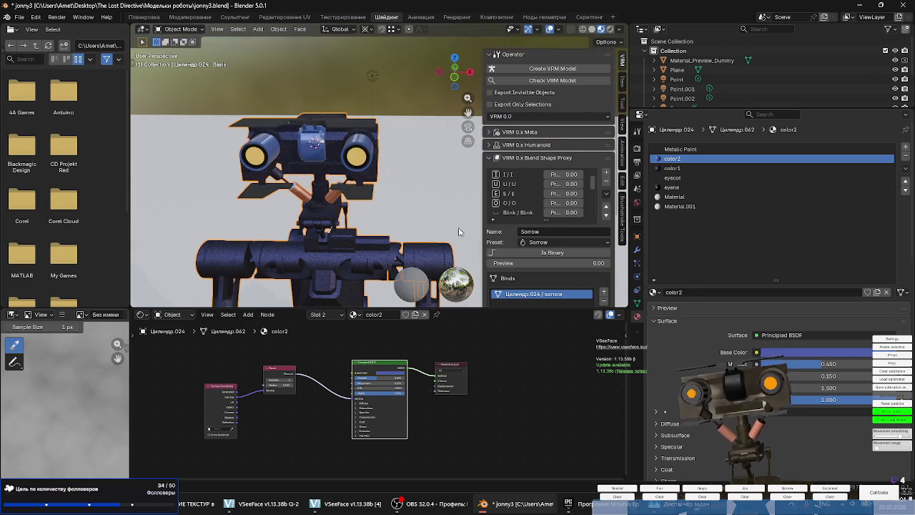
pyautogui.scroll(1, 331, 382)
pyautogui.scroll(1, 336, 365)
pyautogui.scroll(1, 370, 372)
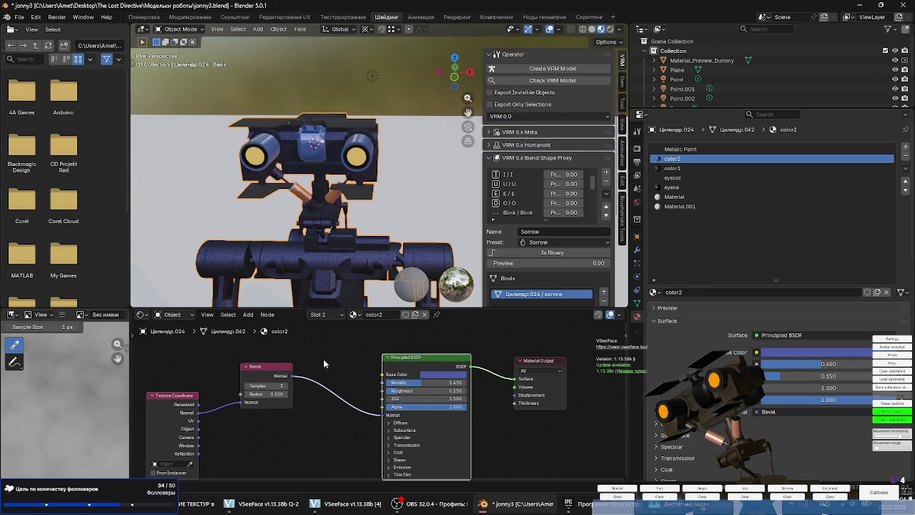
pyautogui.moveTo(282, 284)
pyautogui.mouseDown(button='middle')
pyautogui.moveTo(391, 207)
pyautogui.moveTo(350, 219)
pyautogui.mouseUp(button='middle')
pyautogui.moveTo(373, 134); pyautogui.dragTo(367, 123, button='middle')
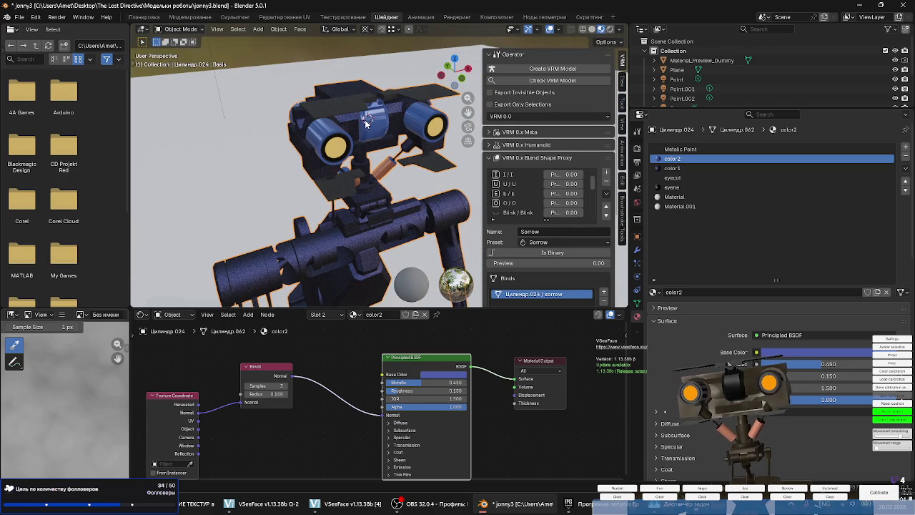
# Review the Metallic Paint through Material.001 slots, then add a new empty eighth material slot.
pyautogui.click(680, 149)
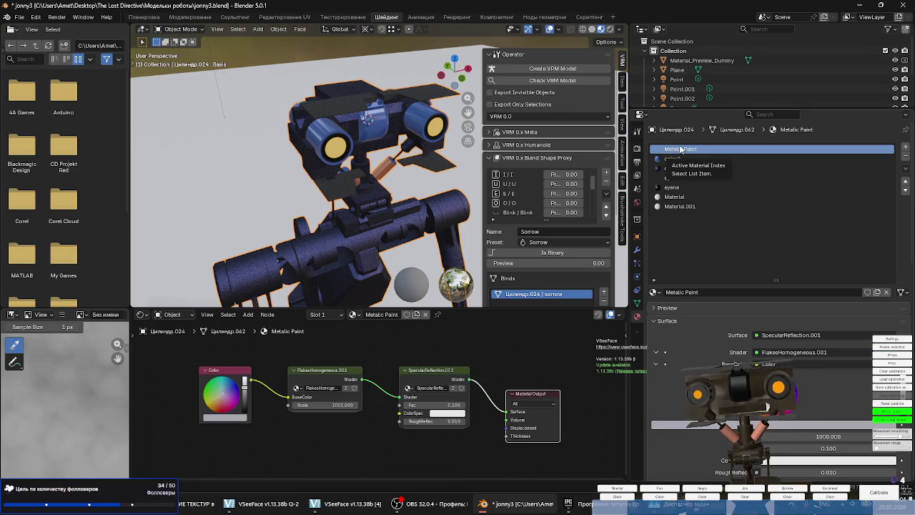
pyautogui.moveTo(681, 150); pyautogui.dragTo(679, 201)
pyautogui.click(679, 206)
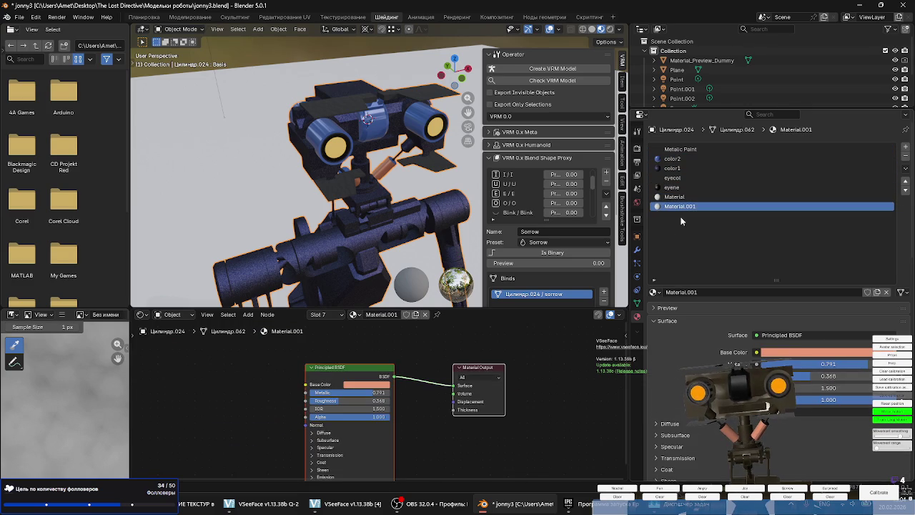
pyautogui.scroll(-3, 310, 187)
pyautogui.moveTo(310, 187); pyautogui.dragTo(310, 172, button='middle')
pyautogui.scroll(5, 310, 186)
pyautogui.scroll(2, 309, 186)
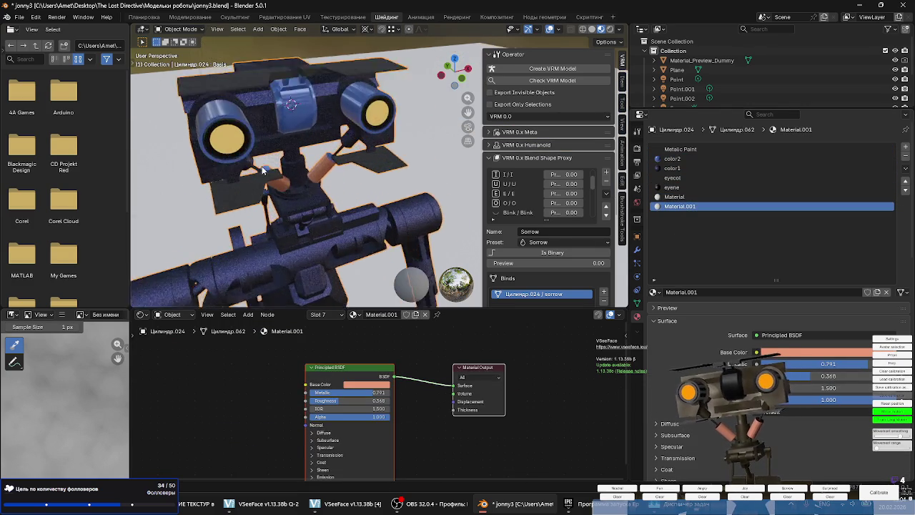
pyautogui.scroll(2, 310, 187)
pyautogui.scroll(2, 309, 186)
pyautogui.scroll(2, 322, 93)
pyautogui.scroll(2, 321, 93)
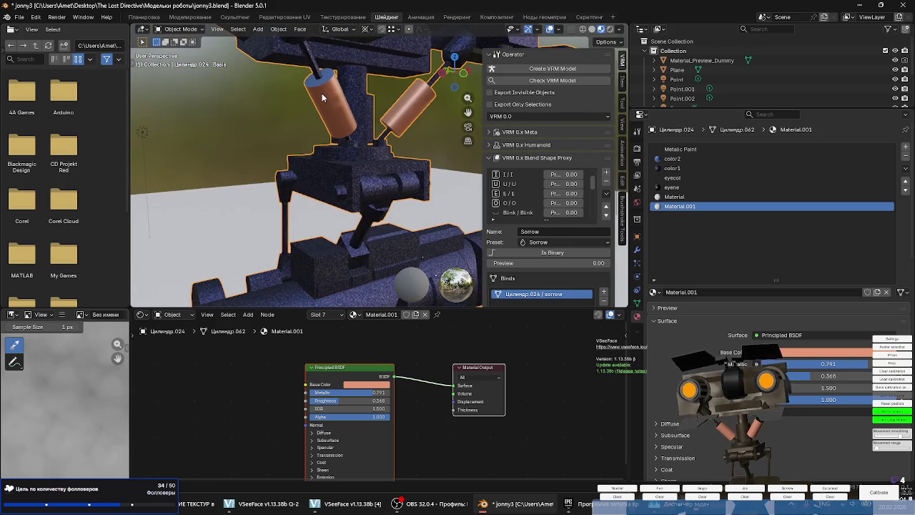
pyautogui.click(904, 147)
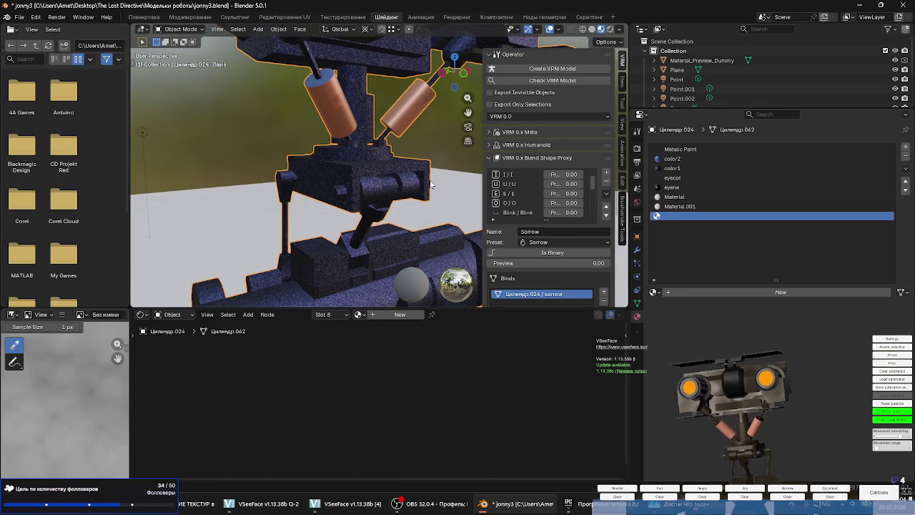
# Save jonny3.blend and reopen cube.blend from recent files.
pyautogui.hotkey('ctrl', 's')
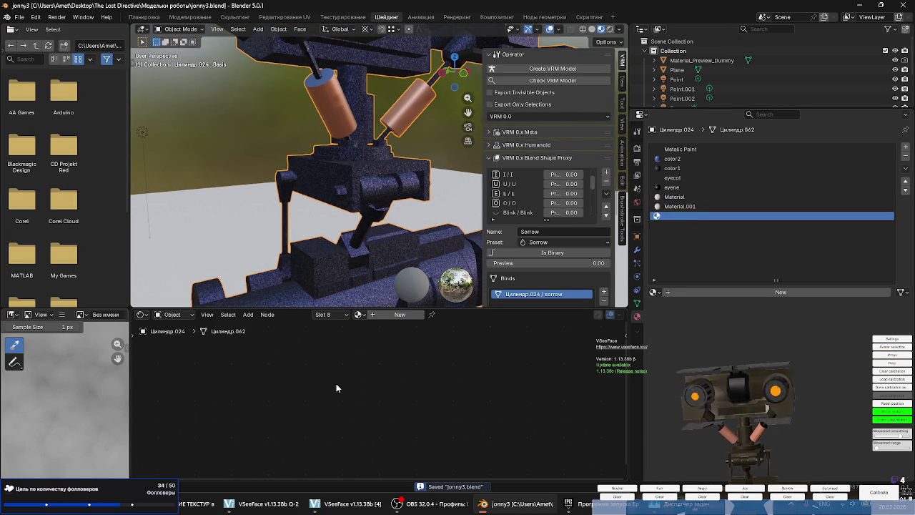
pyautogui.click(19, 17)
pyautogui.moveTo(43, 47)
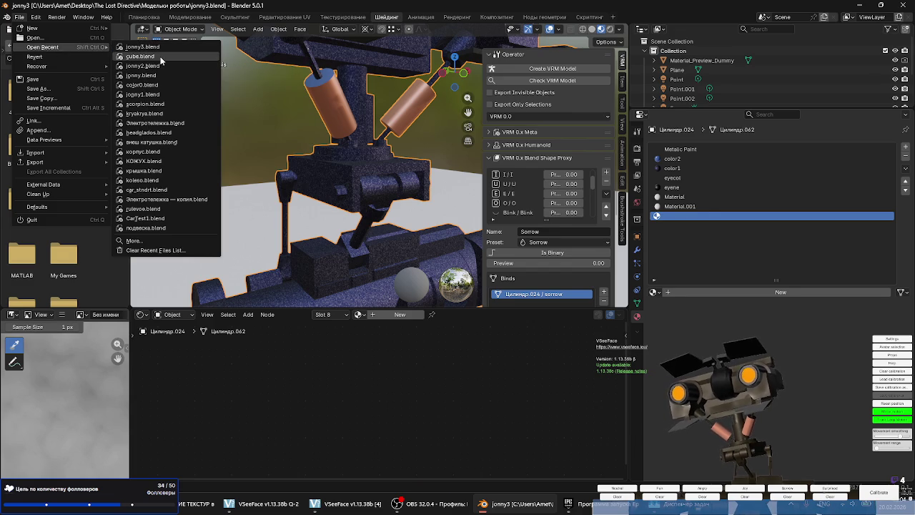
pyautogui.click(160, 58)
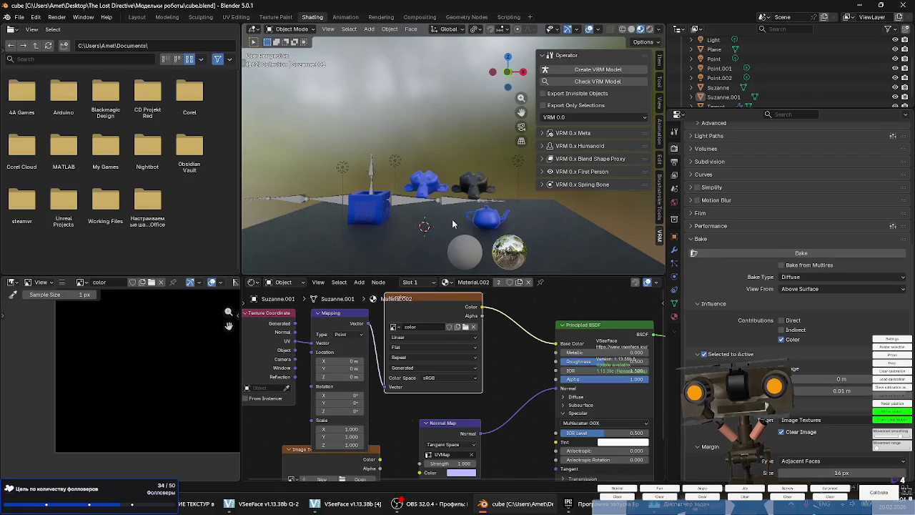
# Select the blue Suzanne and box-select all nodes of its material.
pyautogui.click(425, 180)
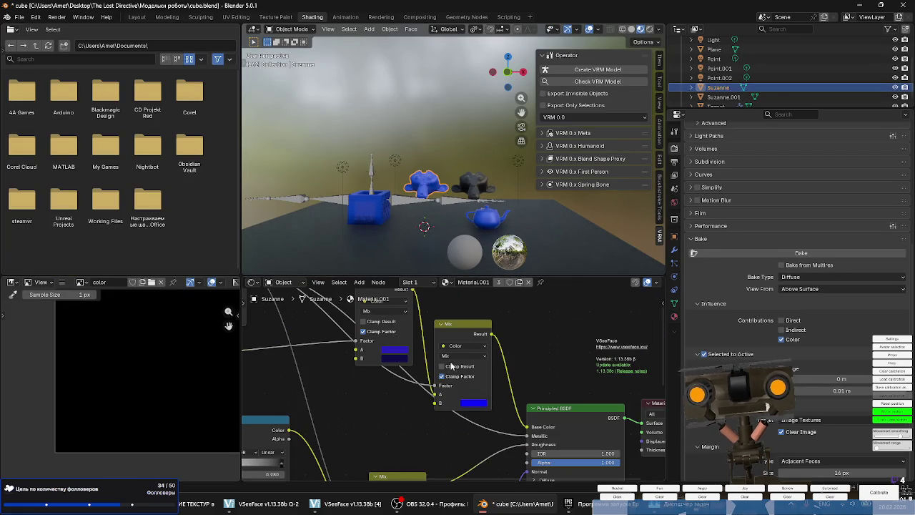
pyautogui.scroll(-3, 458, 351)
pyautogui.scroll(-2, 558, 357)
pyautogui.moveTo(576, 476); pyautogui.dragTo(356, 307)
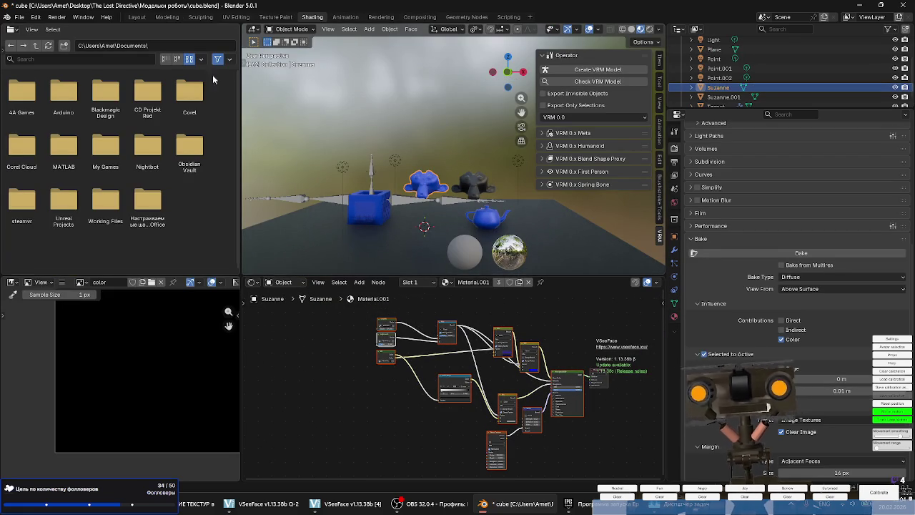
# Reopen jonny3.blend without saving and create Material.002 in the empty slot.
pyautogui.click(19, 16)
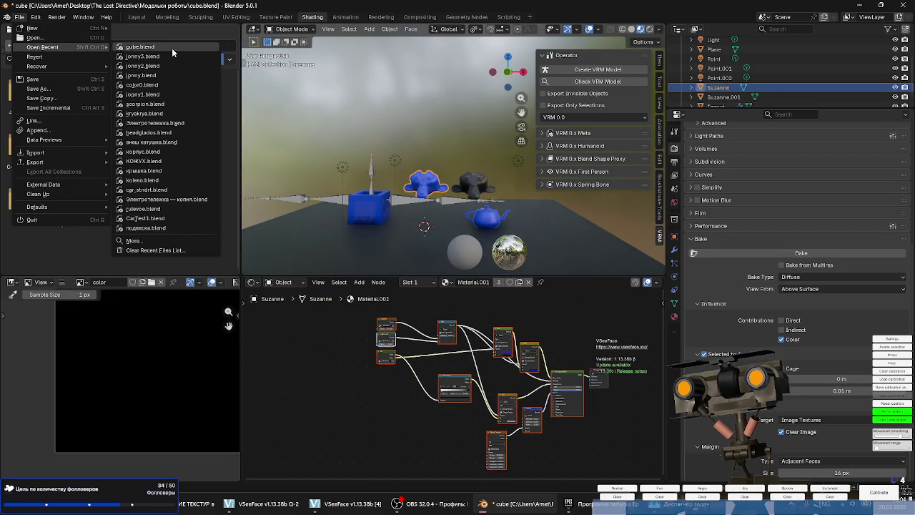
pyautogui.moveTo(43, 47)
pyautogui.click(172, 51)
pyautogui.click(465, 264)
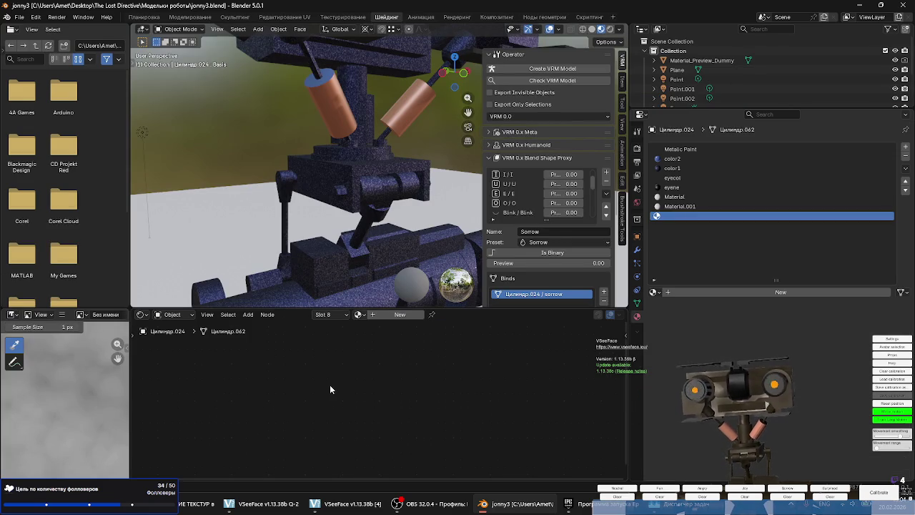
pyautogui.click(395, 314)
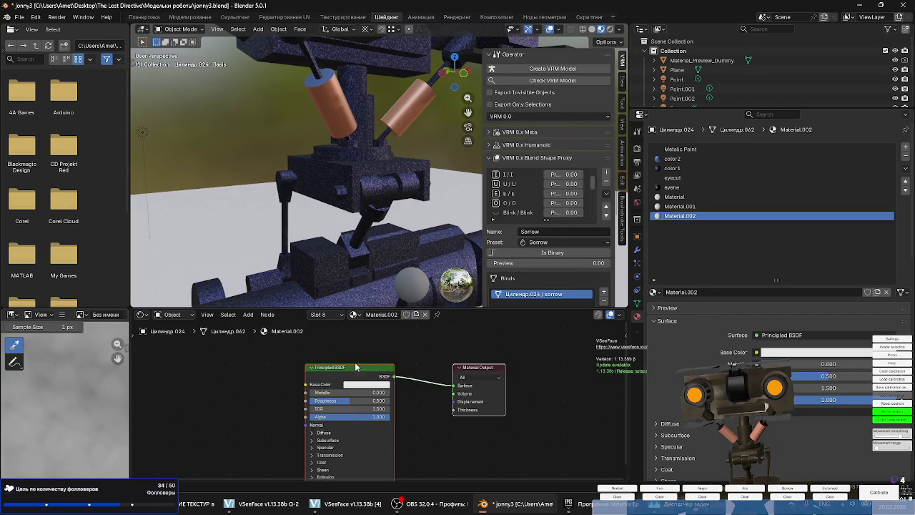
# Paste the copied procedural node tree and delete the original Principled BSDF.
pyautogui.scroll(-2, 432, 375)
pyautogui.hotkey('ctrl', 'v')
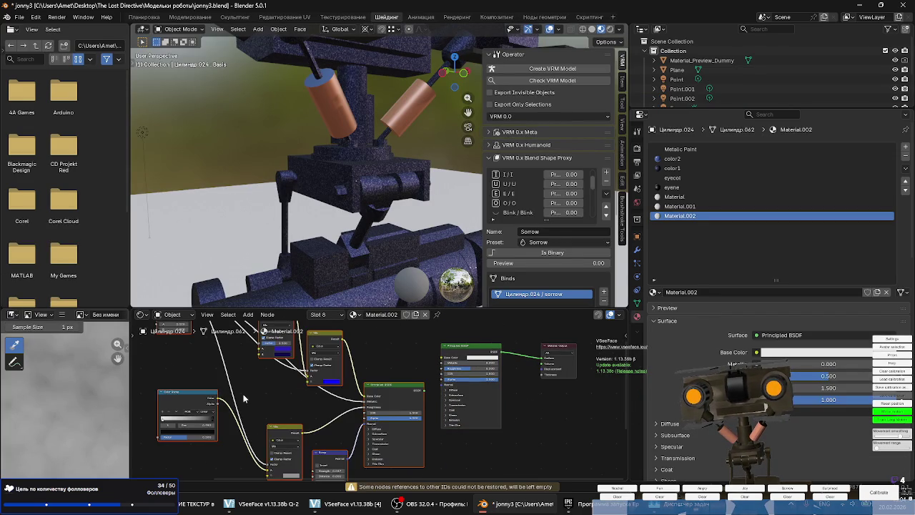
pyautogui.click(472, 355)
pyautogui.press('x')
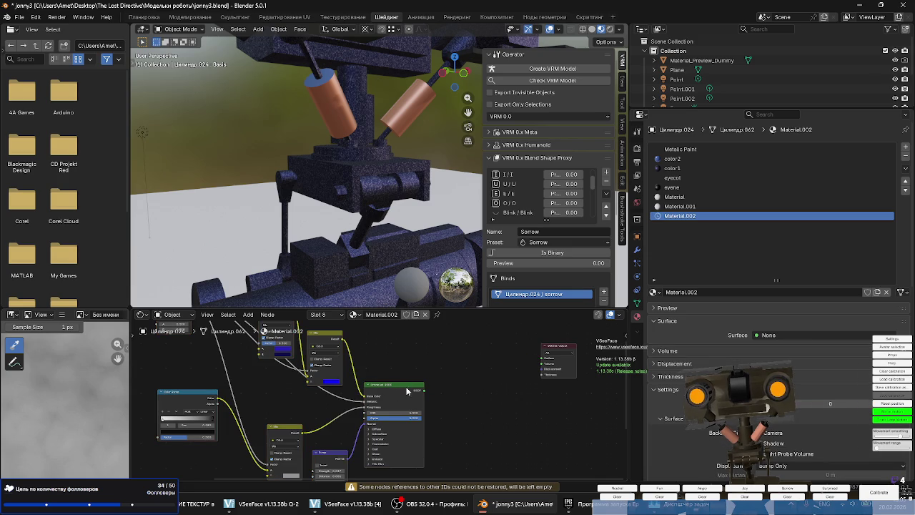
pyautogui.scroll(-2, 429, 382)
pyautogui.scroll(-1, 457, 374)
pyautogui.scroll(-1, 430, 386)
pyautogui.scroll(-1, 357, 408)
# Connect the pasted shader to the Material Output Surface.
pyautogui.press('a')
pyautogui.scroll(1, 469, 386)
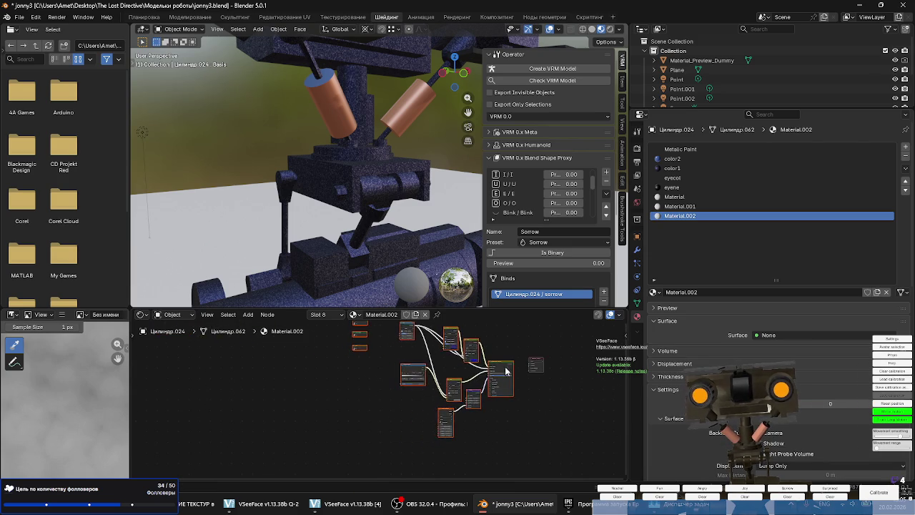
pyautogui.scroll(2, 436, 361)
pyautogui.scroll(2, 466, 369)
pyautogui.scroll(1, 416, 398)
pyautogui.moveTo(413, 397); pyautogui.dragTo(468, 395)
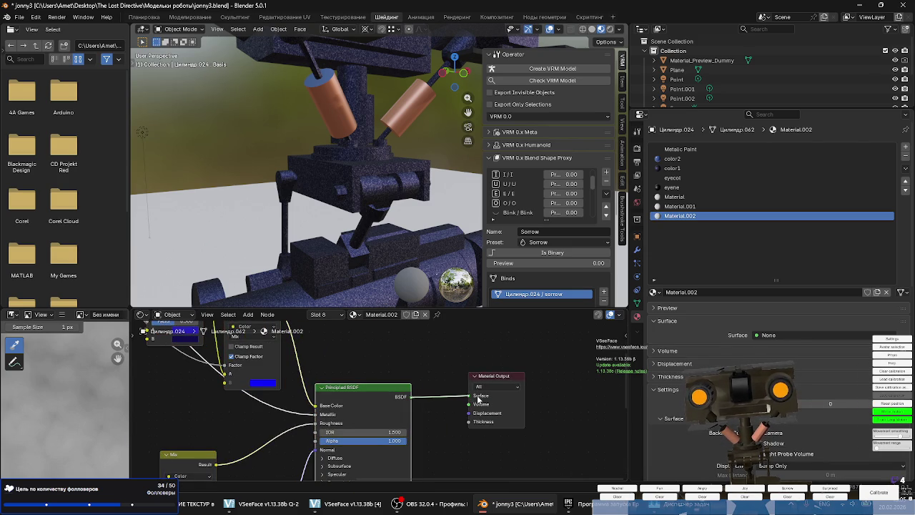
# Move the scratch, edgemask and AO nodes aside and reposition the AO node near the Color Ramp.
pyautogui.scroll(-2, 563, 392)
pyautogui.scroll(-1, 562, 392)
pyautogui.scroll(3, 421, 405)
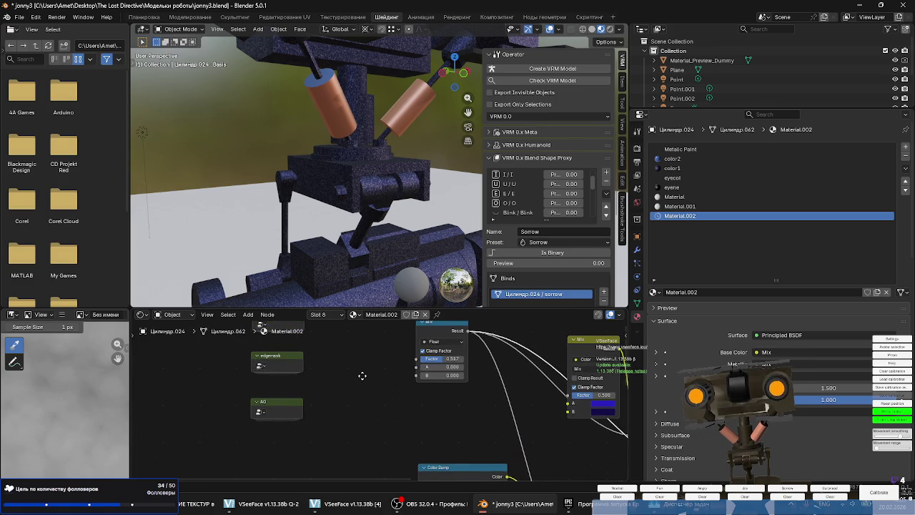
pyautogui.moveTo(362, 372); pyautogui.dragTo(426, 381, button='middle')
pyautogui.moveTo(415, 443)
pyautogui.mouseDown()
pyautogui.moveTo(295, 335)
pyautogui.moveTo(422, 328)
pyautogui.mouseUp()
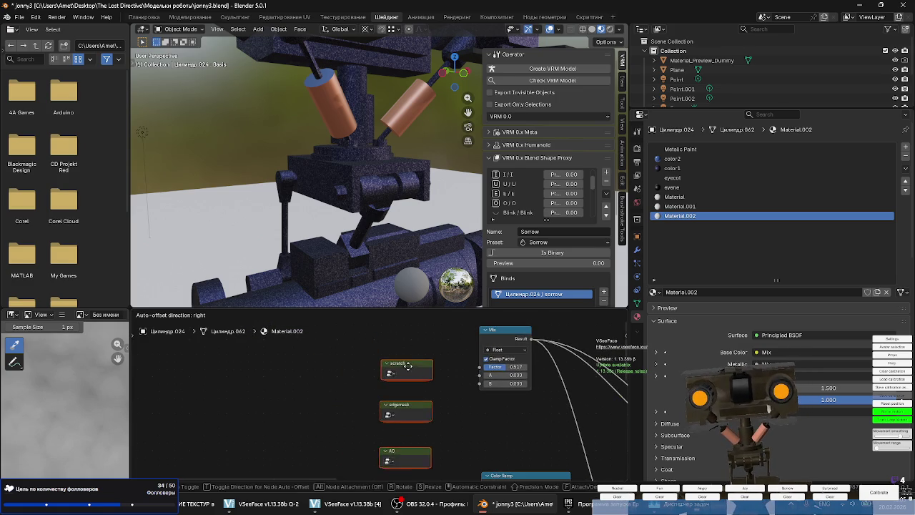
pyautogui.scroll(-3, 400, 360)
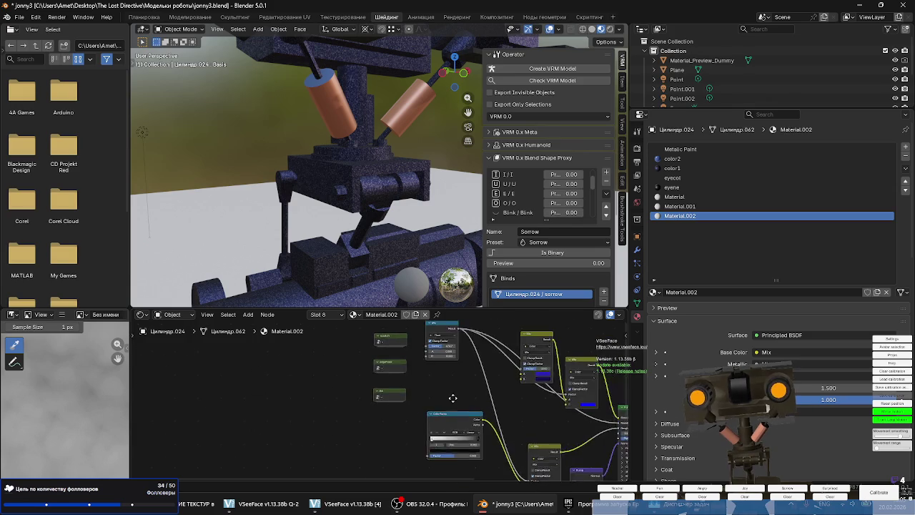
pyautogui.scroll(3, 400, 359)
pyautogui.scroll(-2, 350, 377)
pyautogui.moveTo(346, 387)
pyautogui.mouseDown(button='middle')
pyautogui.moveTo(352, 323)
pyautogui.moveTo(413, 386)
pyautogui.mouseUp(button='middle')
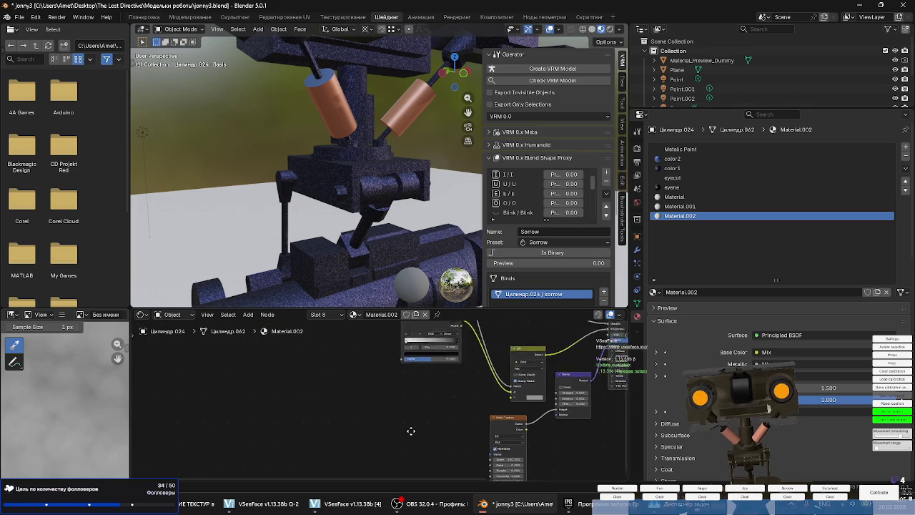
pyautogui.scroll(3, 413, 386)
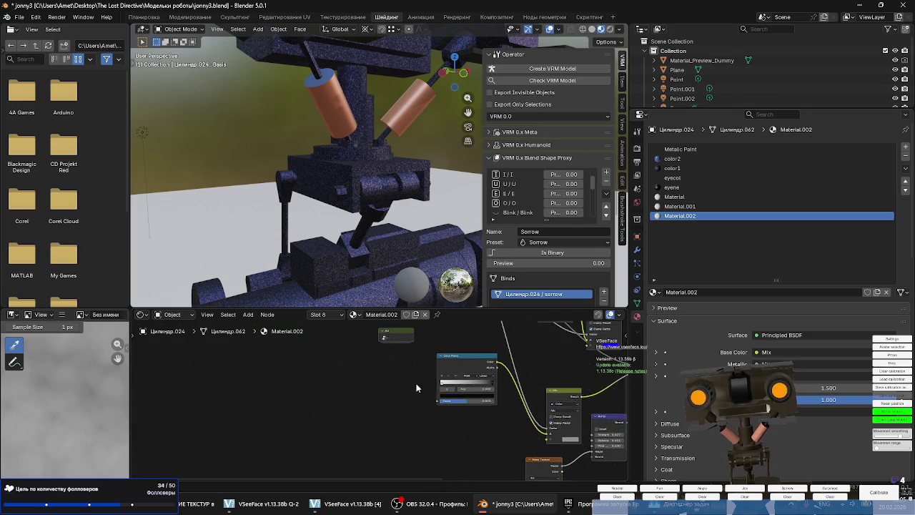
pyautogui.moveTo(413, 385); pyautogui.dragTo(398, 395, button='middle')
pyautogui.scroll(-1, 406, 390)
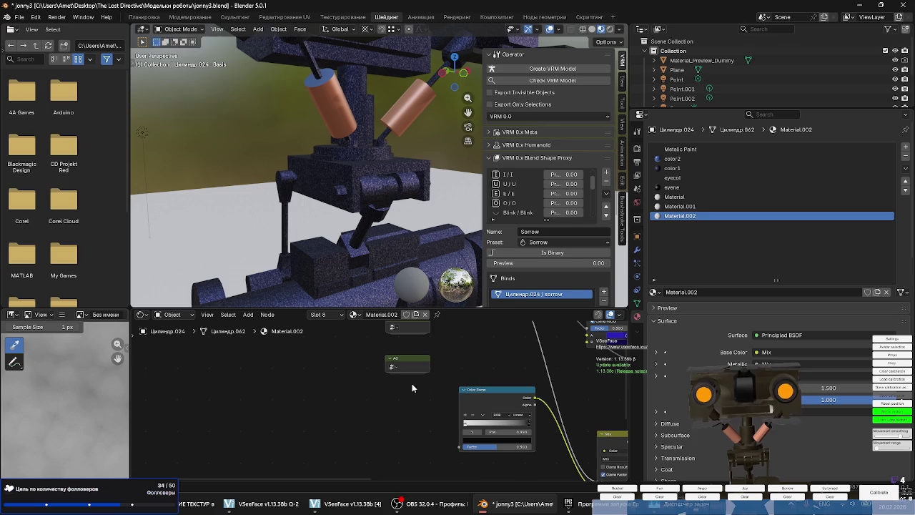
pyautogui.moveTo(420, 365); pyautogui.dragTo(390, 369)
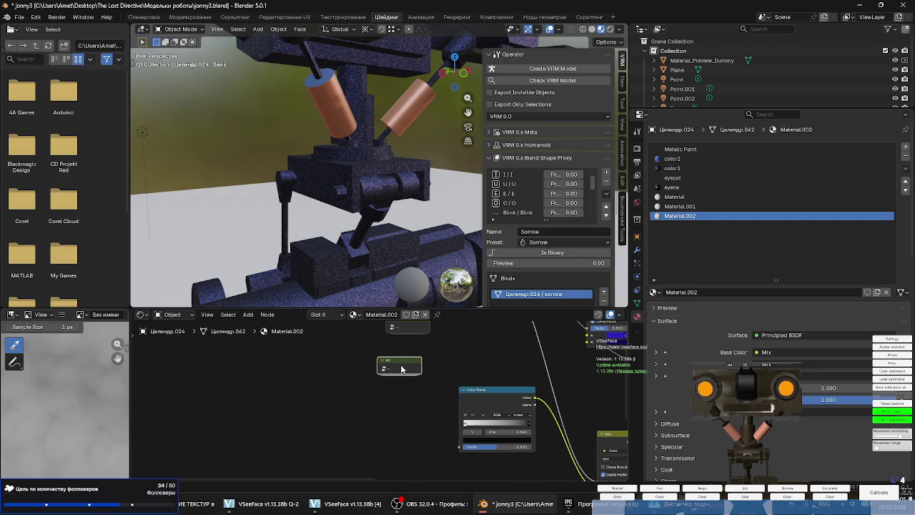
# Delete the scratch, edgemask and AO nodes.
pyautogui.scroll(-3, 459, 405)
pyautogui.scroll(-1, 414, 418)
pyautogui.moveTo(415, 417); pyautogui.dragTo(379, 349)
pyautogui.press('Delete')
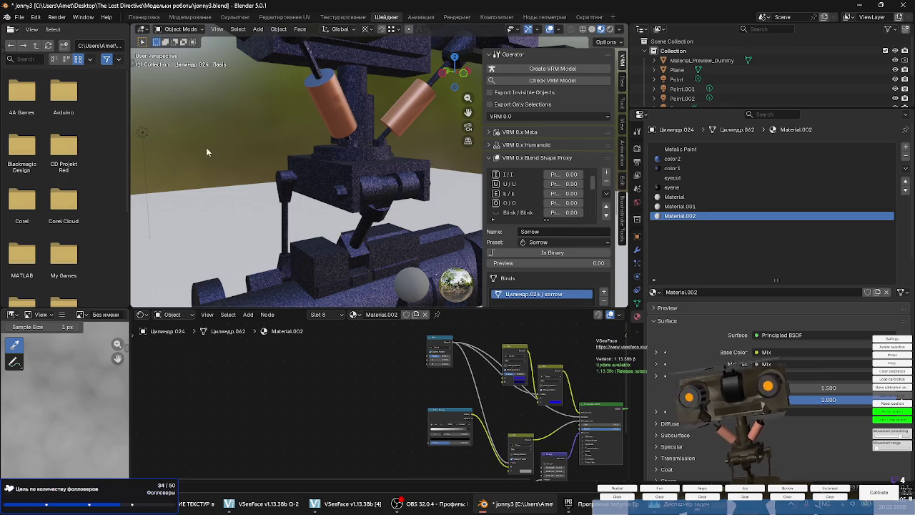
pyautogui.click(17, 16)
pyautogui.moveTo(43, 47)
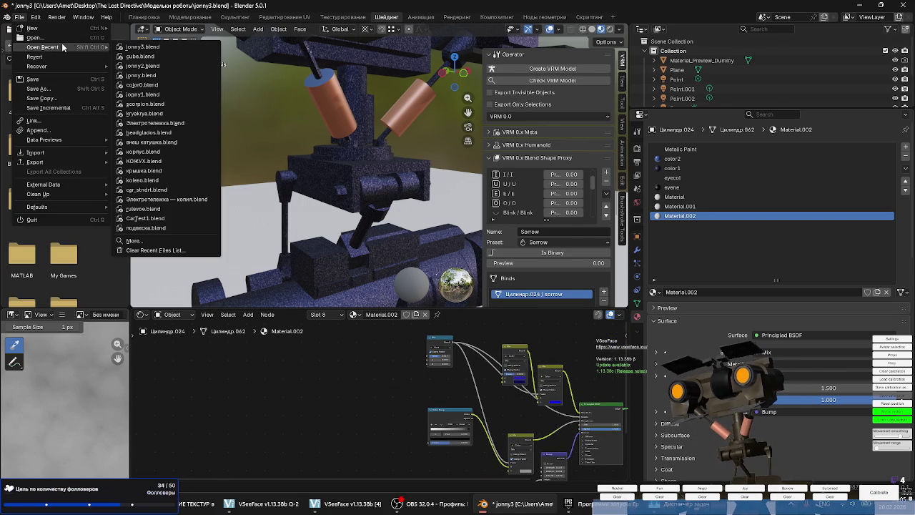
# Switch to cube.blend and select the blue Suzanne to view its material nodes.
pyautogui.click(166, 56)
pyautogui.click(469, 265)
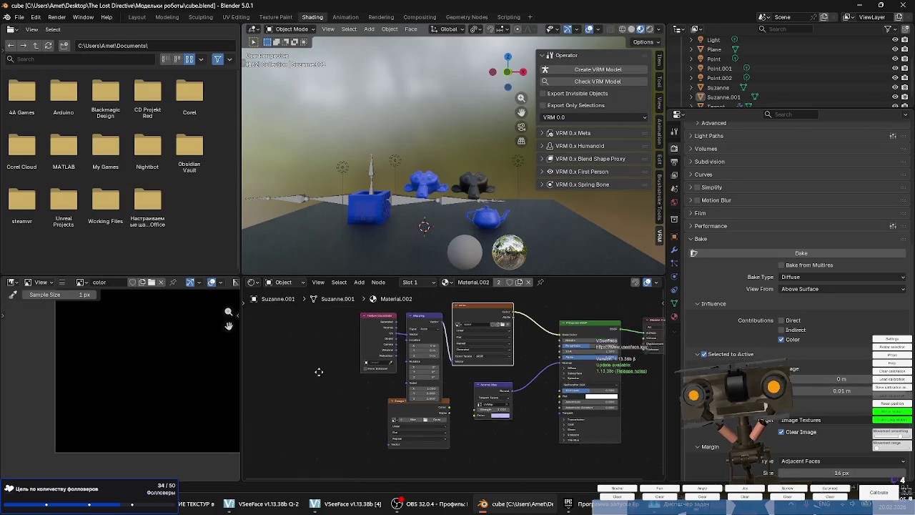
pyautogui.scroll(-2, 299, 373)
pyautogui.click(429, 190)
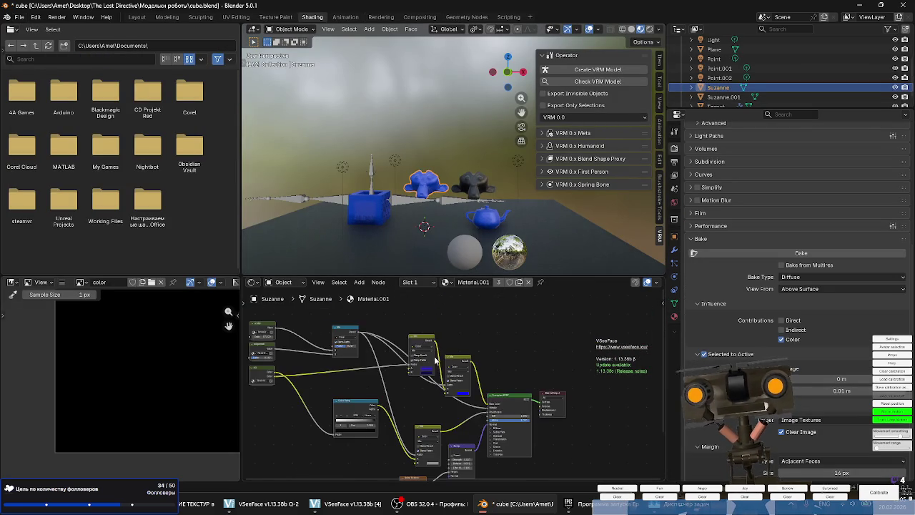
pyautogui.scroll(2, 398, 371)
pyautogui.scroll(2, 420, 368)
pyautogui.scroll(2, 421, 369)
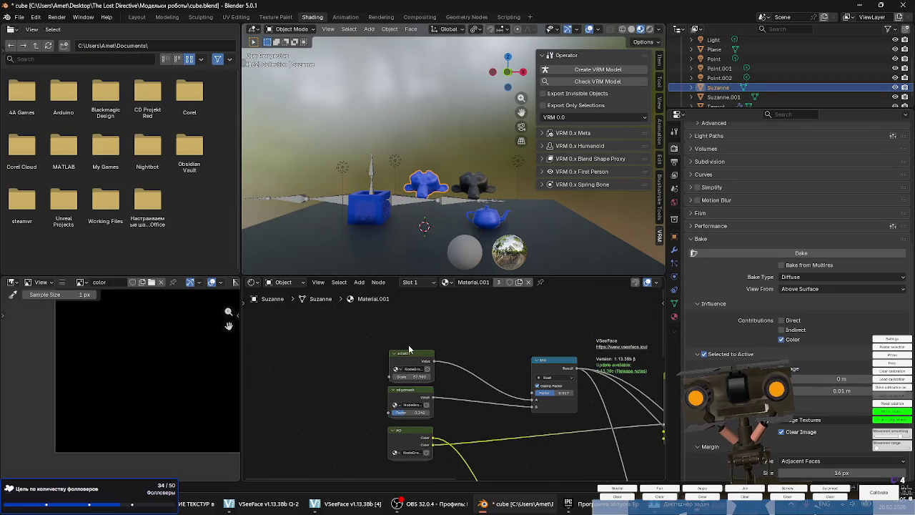
# Ungroup Suzanne's three node groups and move the resulting nodes down and left.
pyautogui.rightClick(415, 357)
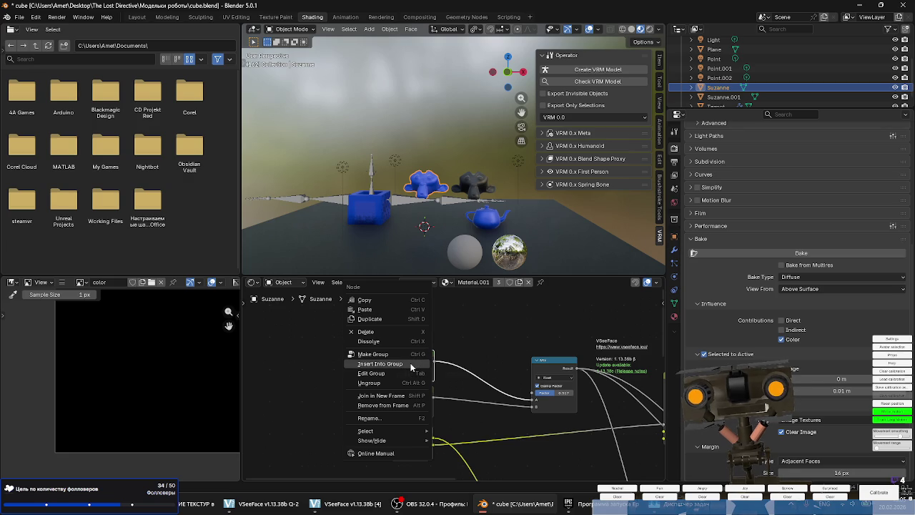
pyautogui.click(402, 383)
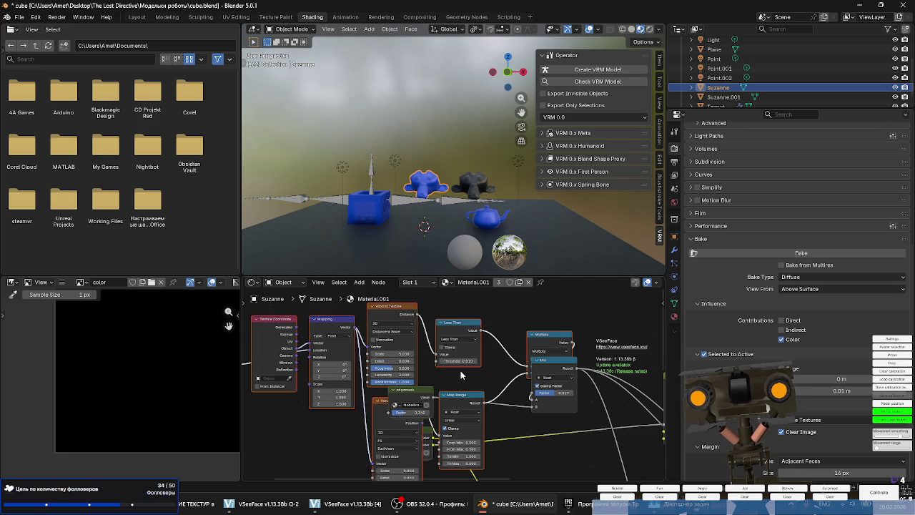
pyautogui.scroll(-3, 460, 371)
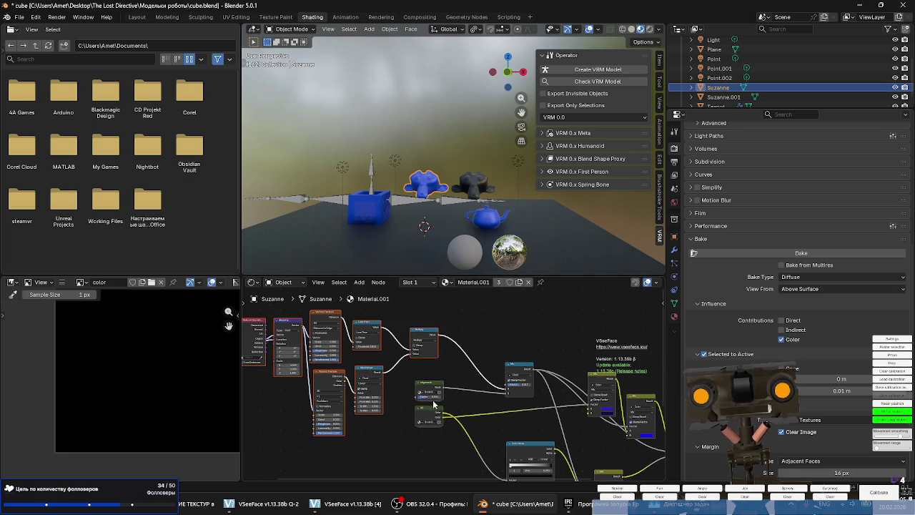
pyautogui.moveTo(433, 387); pyautogui.dragTo(422, 354, button='middle')
pyautogui.rightClick(389, 432)
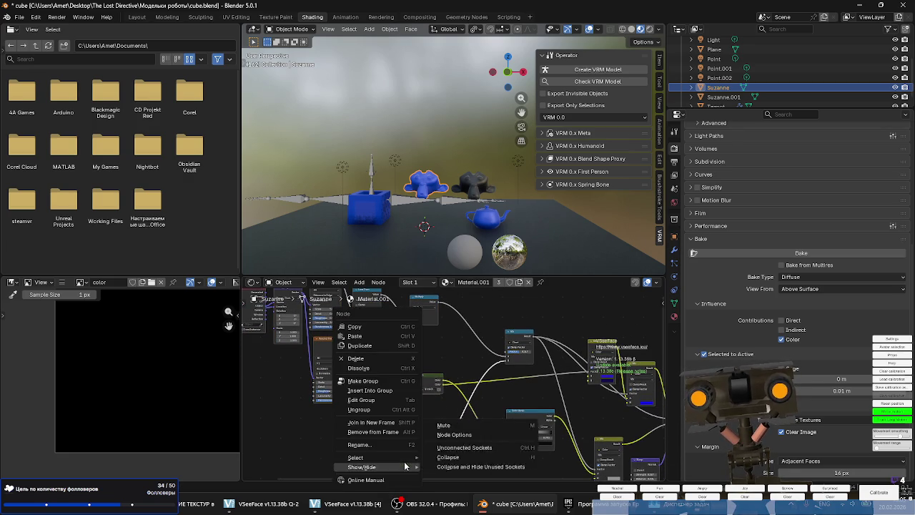
pyautogui.click(375, 406)
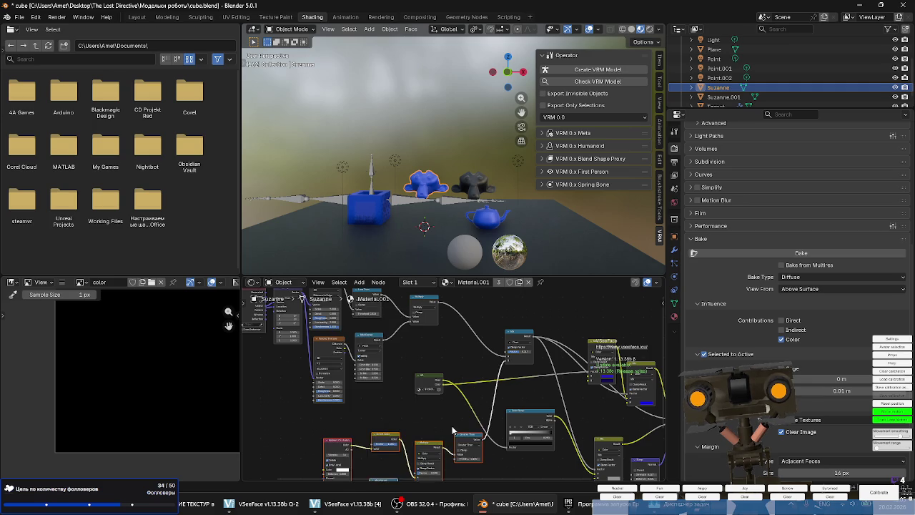
pyautogui.moveTo(455, 384); pyautogui.dragTo(363, 372)
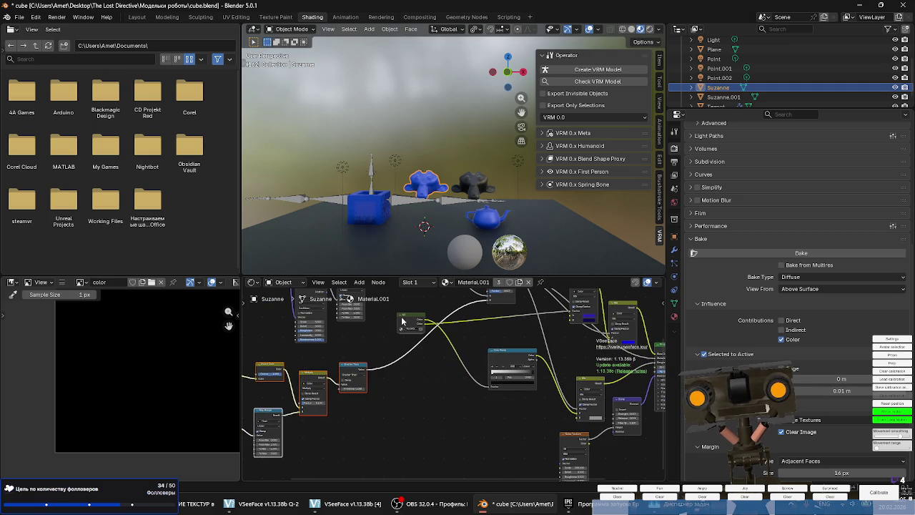
pyautogui.moveTo(402, 322); pyautogui.dragTo(371, 451)
pyautogui.rightClick(370, 454)
pyautogui.click(353, 409)
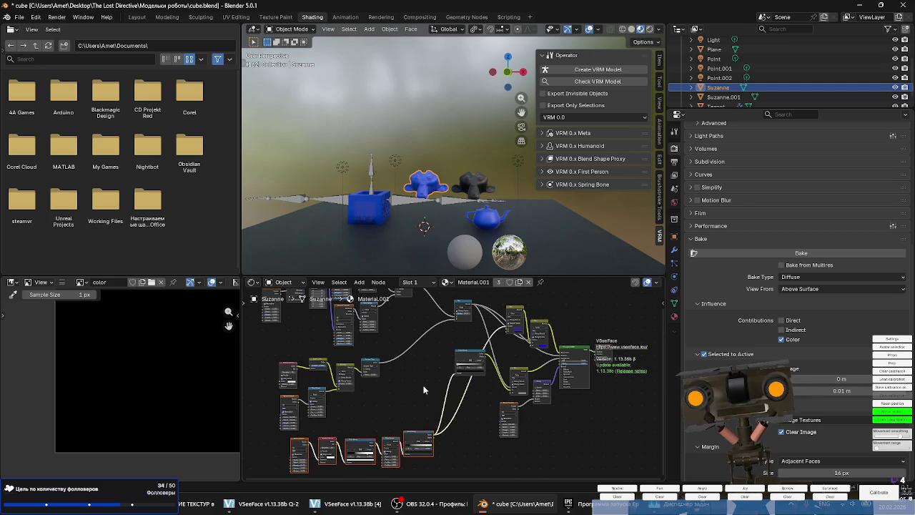
# Enlarge the node editor and viewport, hide the side panel, and reframe the scene.
pyautogui.moveTo(560, 276); pyautogui.dragTo(560, 229)
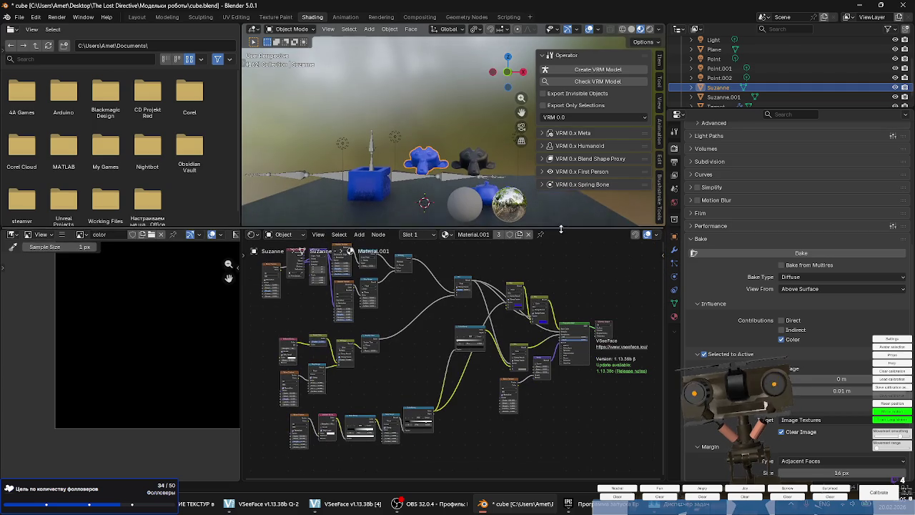
pyautogui.moveTo(241, 200); pyautogui.dragTo(148, 204)
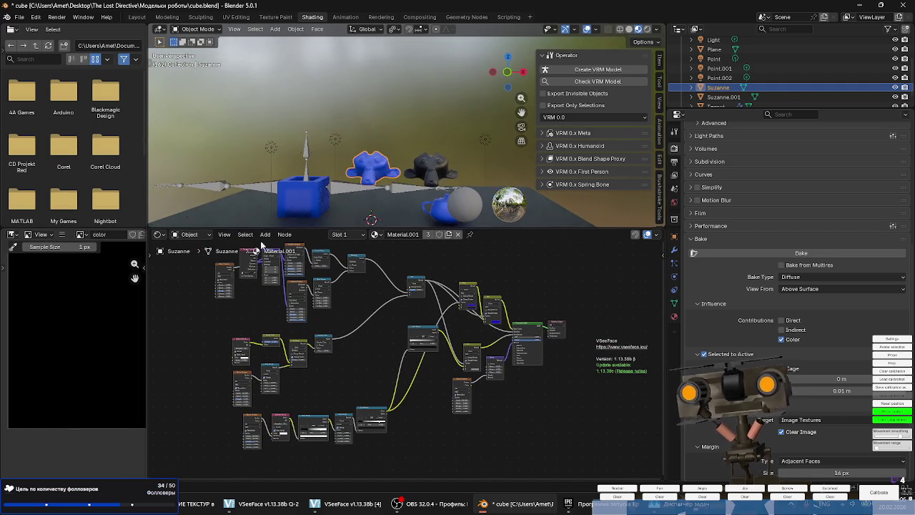
pyautogui.press('n')
pyautogui.moveTo(491, 161)
pyautogui.mouseDown(button='middle')
pyautogui.moveTo(241, 183)
pyautogui.moveTo(427, 153)
pyautogui.mouseUp(button='middle')
pyautogui.scroll(4, 427, 153)
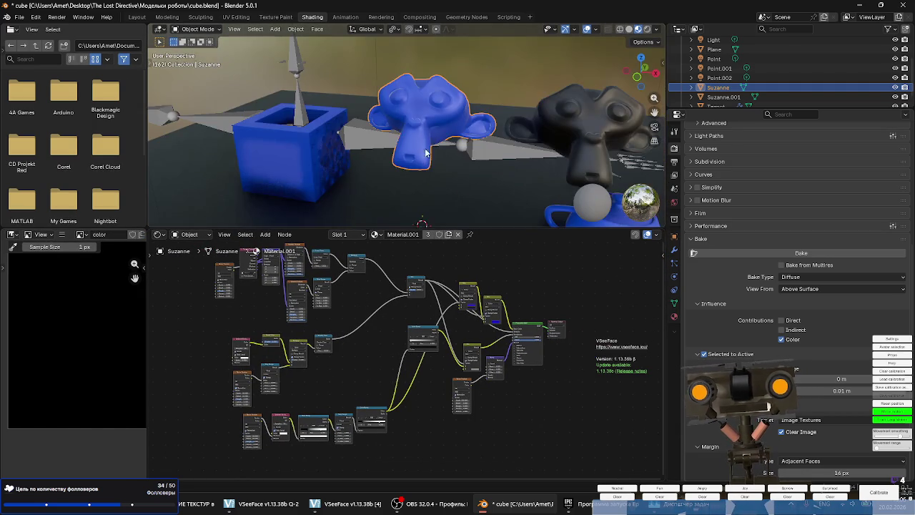
pyautogui.scroll(1, 426, 153)
pyautogui.scroll(1, 438, 354)
pyautogui.scroll(2, 438, 355)
pyautogui.scroll(1, 496, 359)
# Box-select all of Suzanne's material nodes and open jonny3.blend from recent files.
pyautogui.scroll(-2, 497, 359)
pyautogui.scroll(-2, 481, 358)
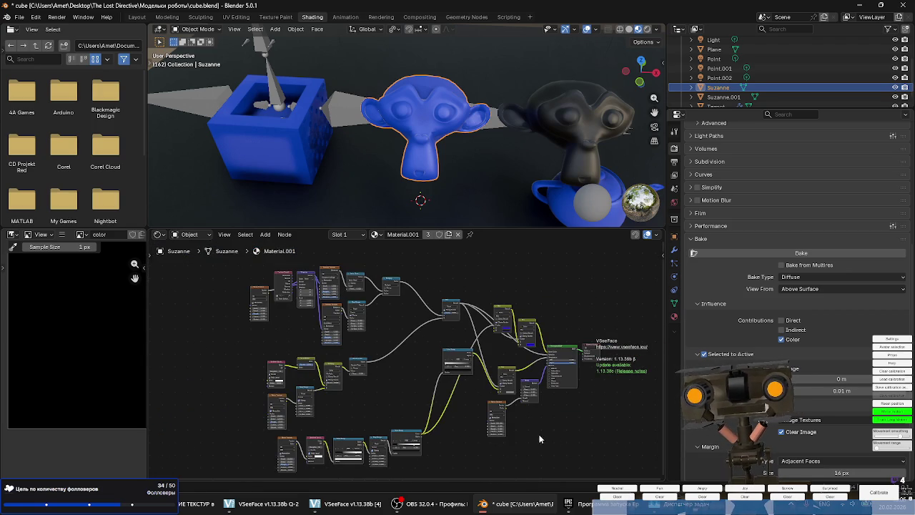
pyautogui.moveTo(539, 440); pyautogui.dragTo(543, 419, button='middle')
pyautogui.moveTo(544, 442); pyautogui.dragTo(150, 243)
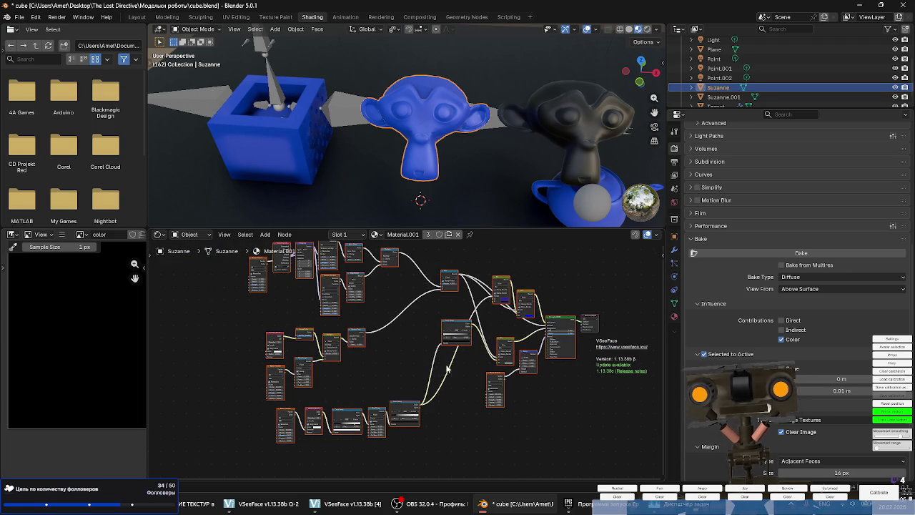
pyautogui.click(20, 16)
pyautogui.moveTo(43, 48)
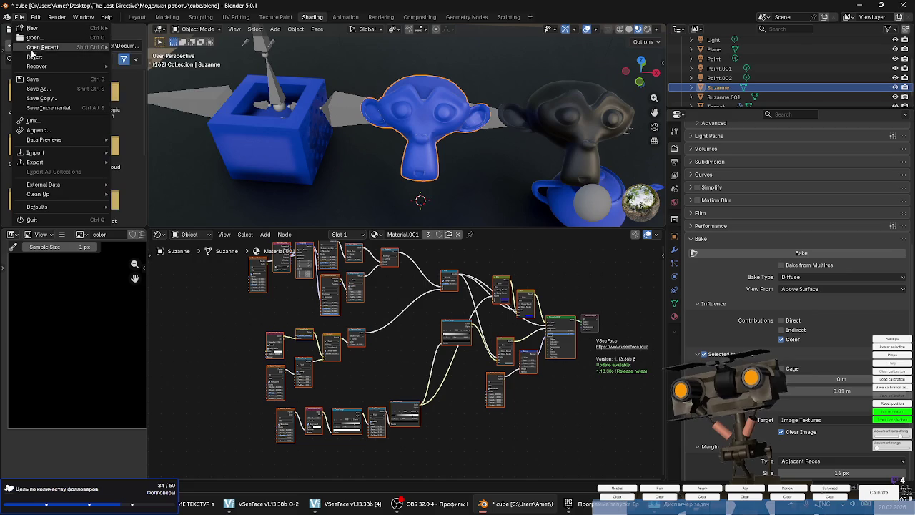
pyautogui.click(143, 56)
# Discard the cube scene changes and create a new Material.002 on the robot mesh.
pyautogui.click(479, 267)
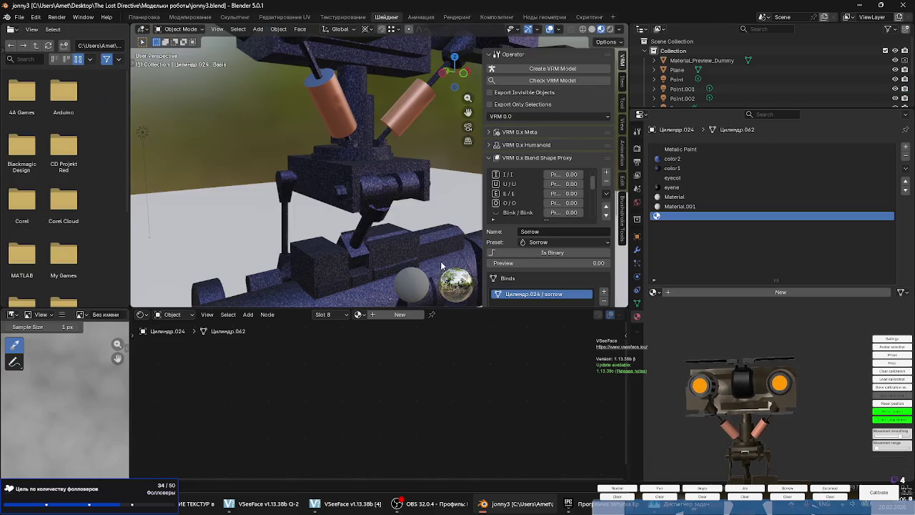
pyautogui.scroll(-8, 323, 237)
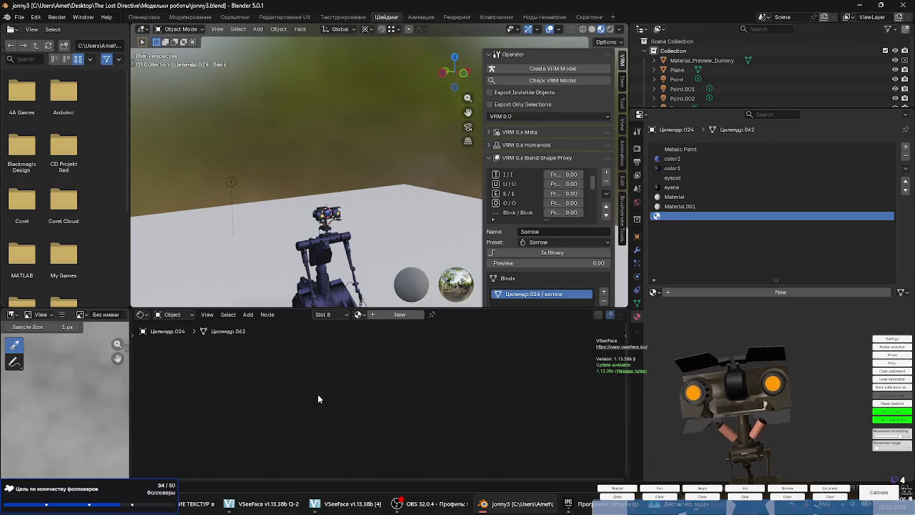
pyautogui.click(405, 315)
pyautogui.click(380, 388)
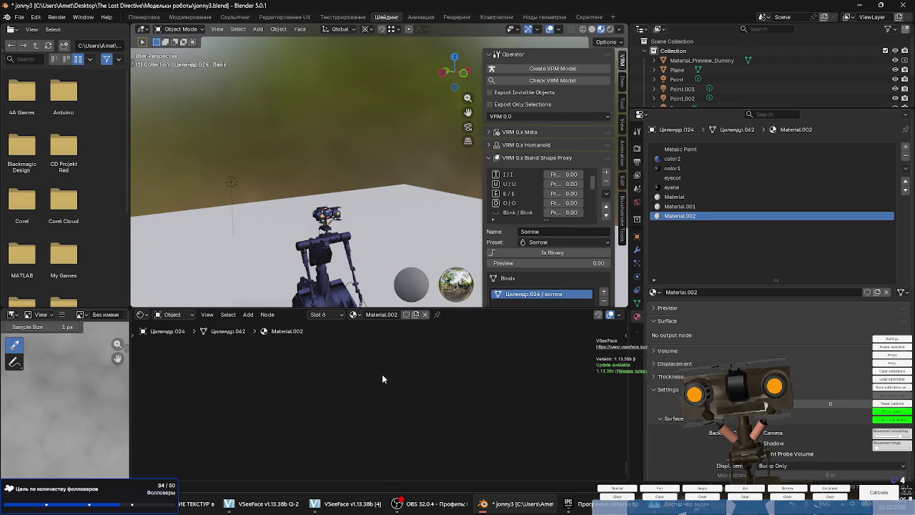
# Bring in the copied node tree and unlink the default shader from the Material Output.
pyautogui.press('Home')
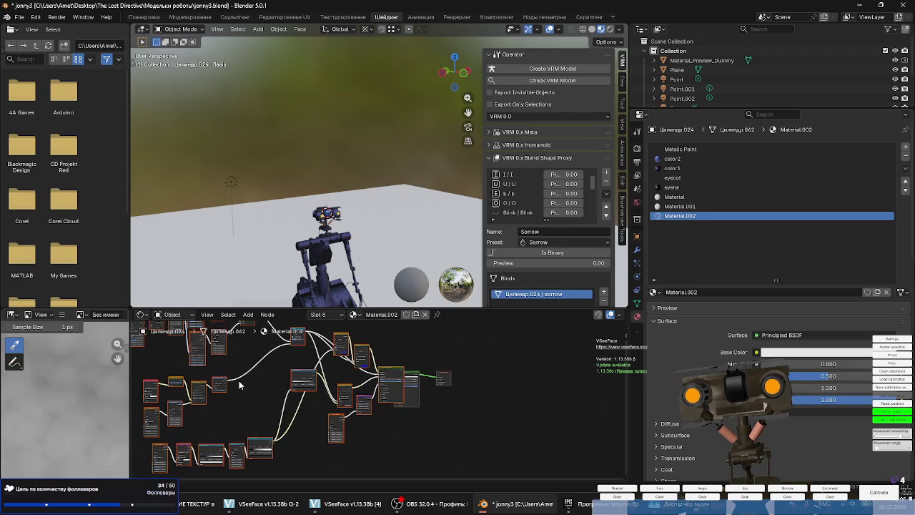
pyautogui.moveTo(414, 377); pyautogui.dragTo(406, 374)
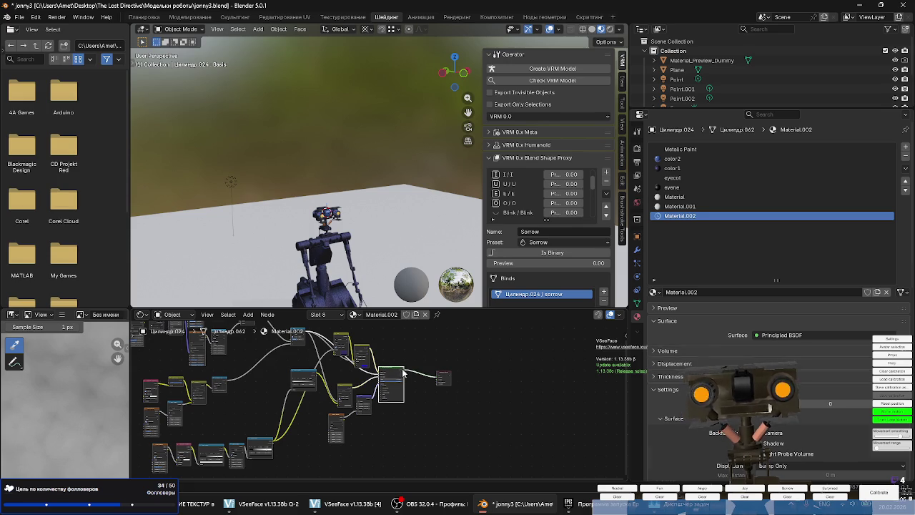
pyautogui.scroll(5, 379, 208)
pyautogui.moveTo(358, 214); pyautogui.dragTo(380, 203, button='middle')
pyautogui.scroll(-5, 379, 203)
# Enter Edit Mode on the robot and select its entire mesh.
pyautogui.press('Tab')
pyautogui.press('a')
pyautogui.scroll(4, 358, 179)
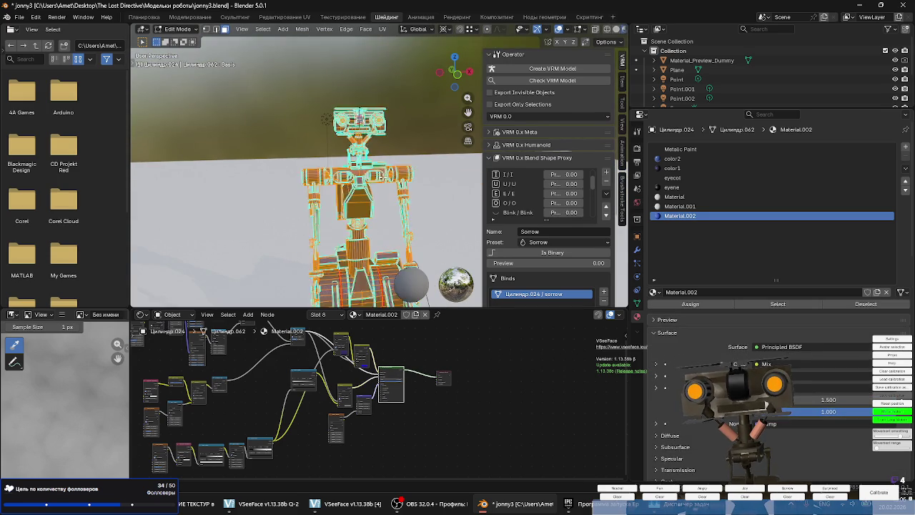
pyautogui.hotkey('alt', 'a')
pyautogui.press('a')
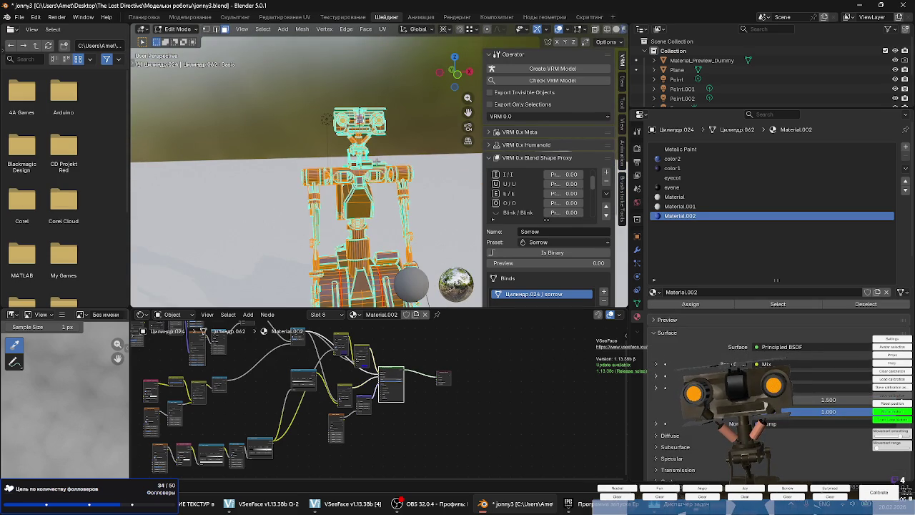
pyautogui.hotkey('alt', 'a')
pyautogui.scroll(2, 376, 162)
pyautogui.press('a')
pyautogui.scroll(2, 358, 146)
pyautogui.scroll(2, 336, 132)
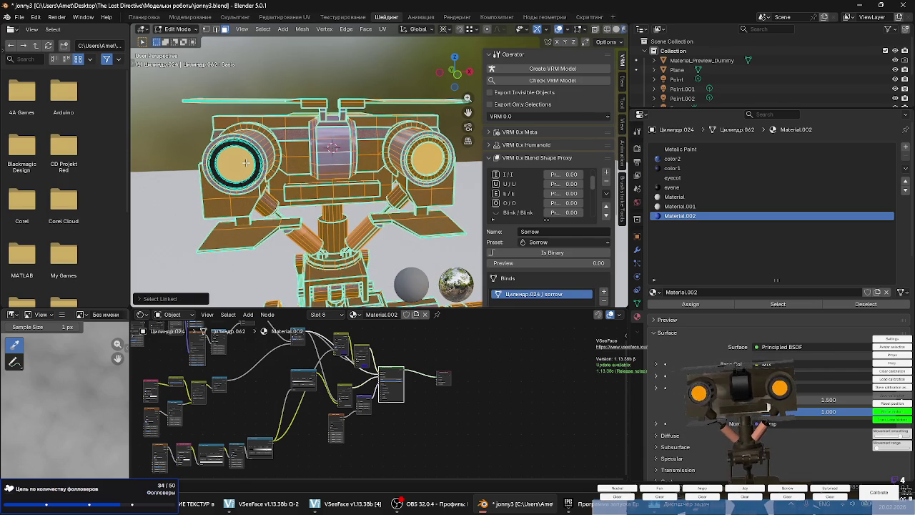
# Preview the robot in Material Preview shading, then return to solid shading.
pyautogui.press('z')
pyautogui.moveTo(315, 172)
pyautogui.mouseDown(button='middle')
pyautogui.moveTo(348, 174)
pyautogui.moveTo(401, 201)
pyautogui.mouseUp(button='middle')
pyautogui.press('z')
pyautogui.click(348, 174)
pyautogui.scroll(-3, 349, 174)
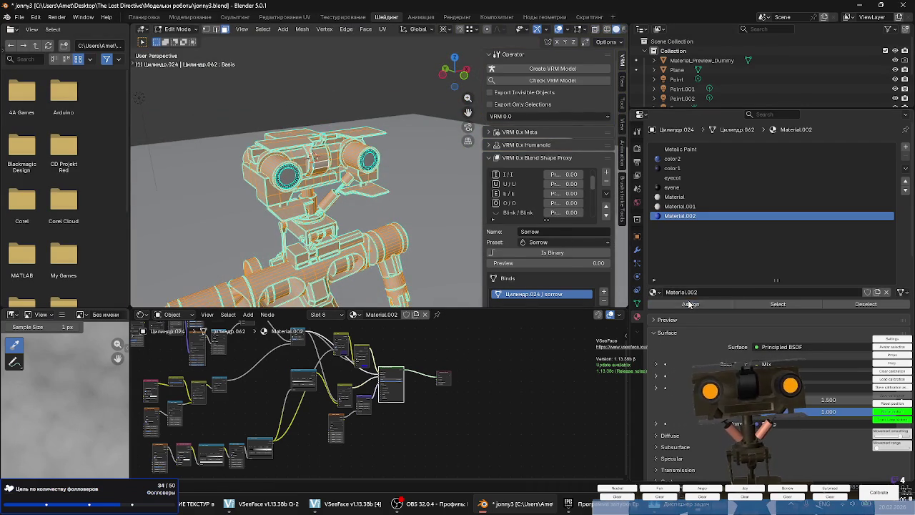
pyautogui.press('z')
pyautogui.click(379, 277)
pyautogui.press('z')
pyautogui.click(367, 274)
# Check the robot mesh in wireframe shading, then switch back to solid.
pyautogui.scroll(-4, 375, 139)
pyautogui.scroll(3, 373, 163)
pyautogui.press('z')
pyautogui.click(283, 166)
pyautogui.scroll(3, 365, 154)
pyautogui.press('z')
pyautogui.click(351, 151)
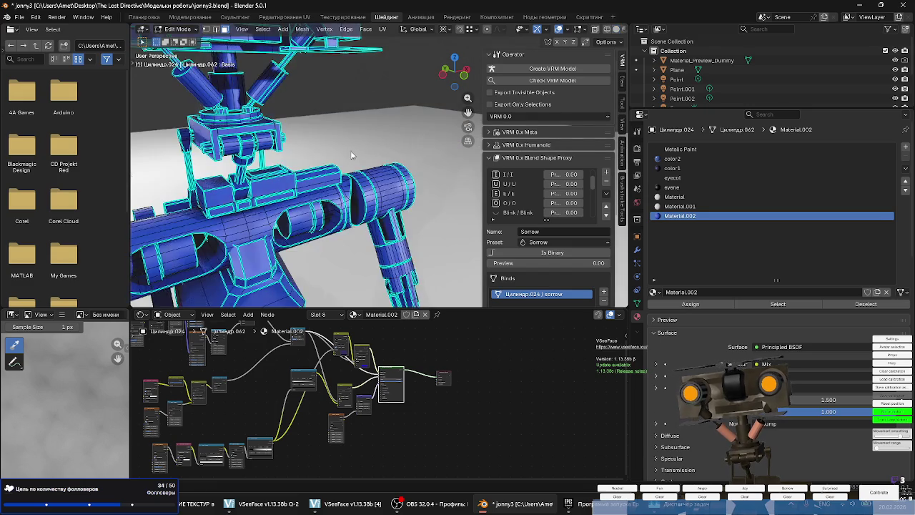
# Return to Object Mode and reselect the robot after inspecting its head and body.
pyautogui.press('Tab')
pyautogui.scroll(-3, 351, 151)
pyautogui.moveTo(358, 196)
pyautogui.mouseDown(button='middle')
pyautogui.moveTo(350, 164)
pyautogui.moveTo(304, 189)
pyautogui.moveTo(392, 198)
pyautogui.moveTo(313, 200)
pyautogui.mouseUp(button='middle')
pyautogui.scroll(3, 350, 214)
pyautogui.scroll(-5, 351, 215)
pyautogui.scroll(-5, 343, 198)
pyautogui.moveTo(368, 198)
pyautogui.mouseDown(button='middle')
pyautogui.moveTo(318, 190)
pyautogui.moveTo(381, 200)
pyautogui.moveTo(262, 187)
pyautogui.moveTo(241, 164)
pyautogui.moveTo(244, 174)
pyautogui.mouseUp(button='middle')
pyautogui.scroll(5, 318, 191)
pyautogui.click(263, 187)
pyautogui.scroll(3, 262, 188)
pyautogui.scroll(3, 243, 174)
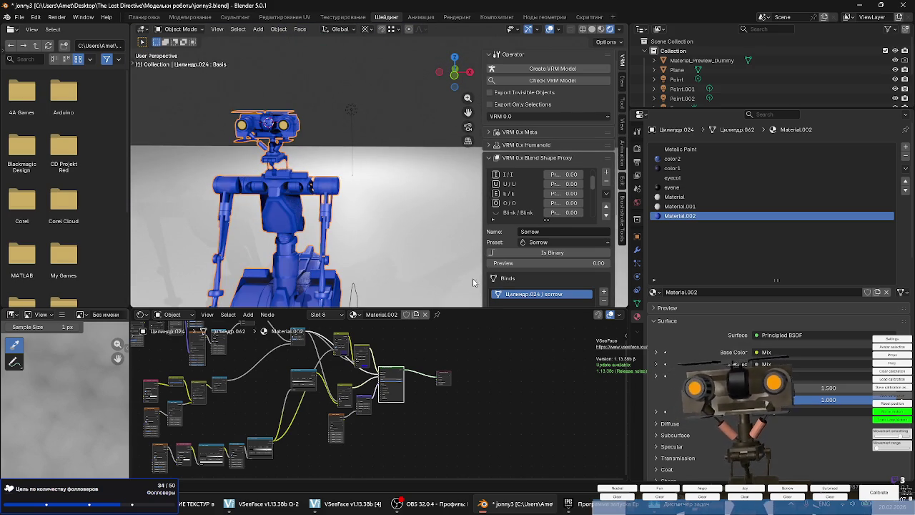
# Enlarge the 3D viewport and orbit to a frontal view of the robot.
pyautogui.moveTo(456, 311); pyautogui.dragTo(436, 400)
pyautogui.moveTo(400, 300)
pyautogui.mouseDown(button='middle')
pyautogui.moveTo(345, 281)
pyautogui.moveTo(337, 250)
pyautogui.moveTo(349, 219)
pyautogui.moveTo(343, 226)
pyautogui.moveTo(368, 269)
pyautogui.moveTo(427, 262)
pyautogui.moveTo(409, 265)
pyautogui.moveTo(436, 272)
pyautogui.moveTo(338, 215)
pyautogui.moveTo(374, 210)
pyautogui.moveTo(271, 231)
pyautogui.moveTo(312, 265)
pyautogui.moveTo(339, 230)
pyautogui.moveTo(350, 232)
pyautogui.mouseUp(button='middle')
pyautogui.scroll(2, 345, 281)
pyautogui.scroll(3, 349, 219)
pyautogui.scroll(-2, 341, 221)
pyautogui.scroll(2, 271, 231)
pyautogui.scroll(-2, 436, 436)
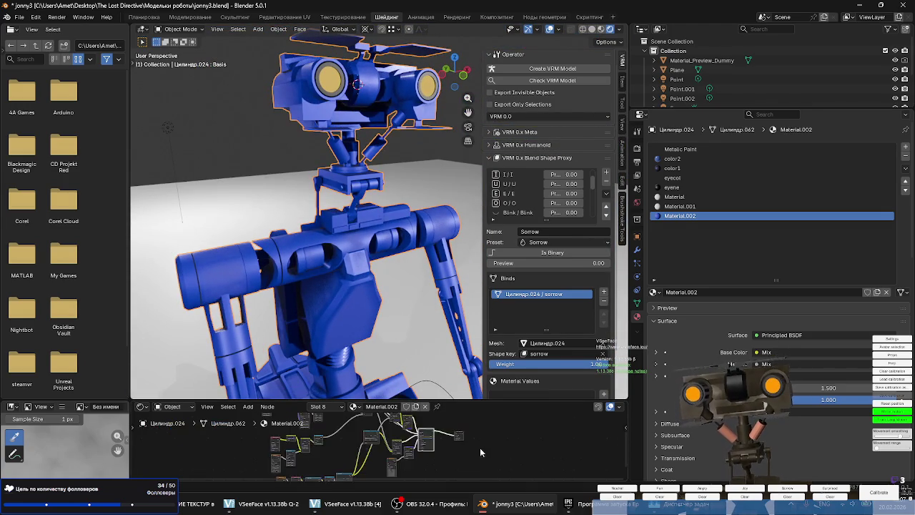
pyautogui.scroll(-2, 439, 429)
# Enlarge the Shader Editor and orbit so the robot's eyes face the viewer.
pyautogui.moveTo(446, 401); pyautogui.dragTo(445, 241)
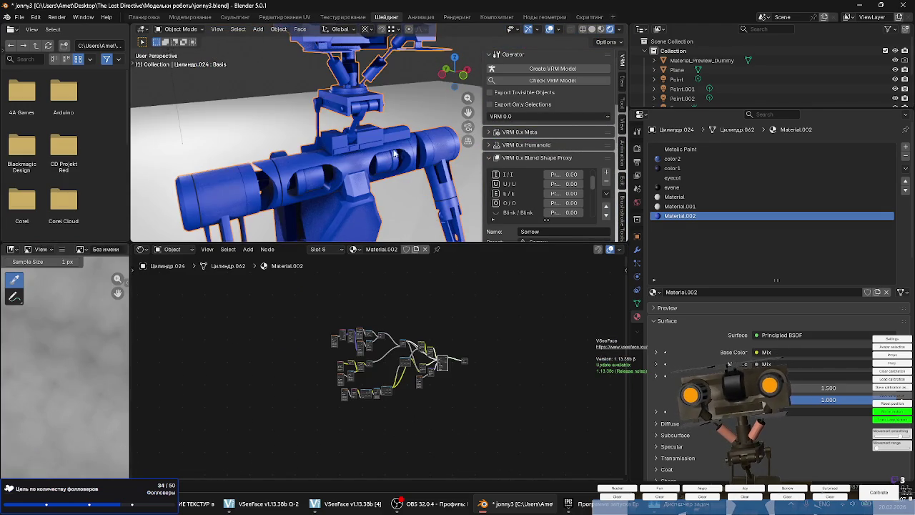
pyautogui.scroll(-3, 384, 112)
pyautogui.scroll(3, 384, 113)
pyautogui.moveTo(384, 112); pyautogui.dragTo(356, 241, button='middle')
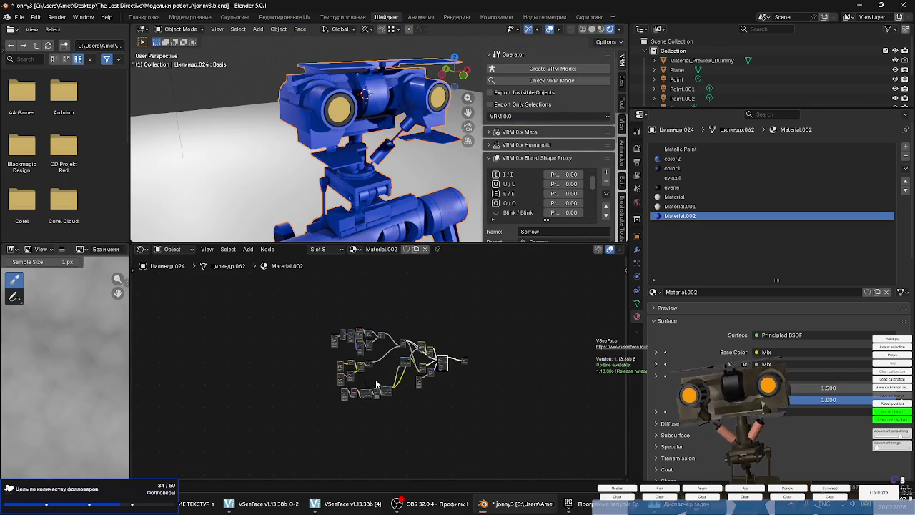
pyautogui.scroll(1, 406, 368)
pyautogui.scroll(2, 387, 370)
pyautogui.scroll(2, 377, 371)
pyautogui.scroll(2, 325, 327)
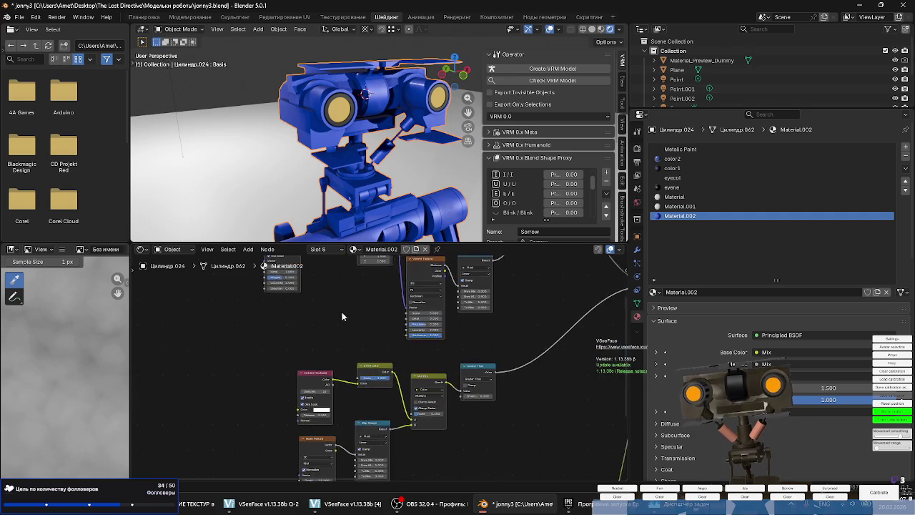
# Pan the node graph to show the Noise, Voronoi, Color Ramp, Bump and Texture Coordinate nodes.
pyautogui.moveTo(326, 327); pyautogui.dragTo(361, 419, button='middle')
pyautogui.scroll(2, 352, 413)
pyautogui.scroll(-2, 369, 402)
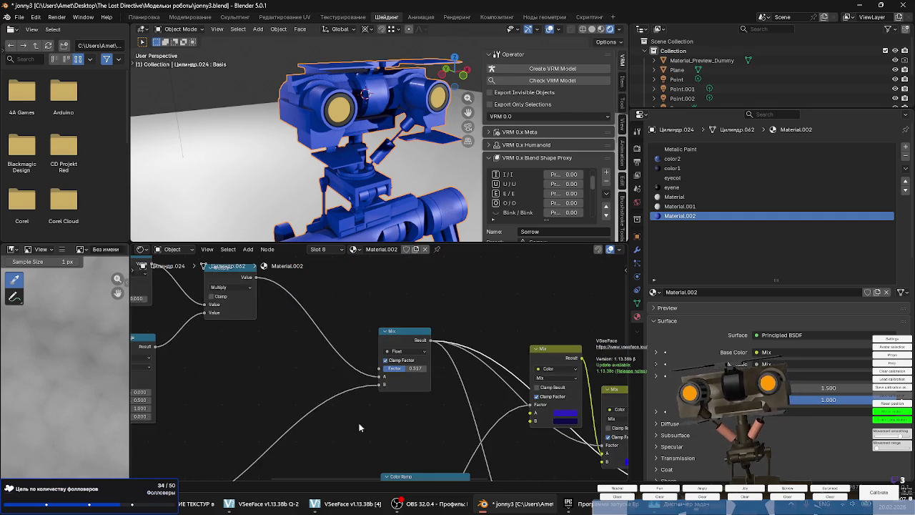
pyautogui.scroll(-2, 366, 425)
pyautogui.scroll(-1, 401, 415)
pyautogui.scroll(-1, 450, 398)
pyautogui.moveTo(384, 387)
pyautogui.mouseDown(button='middle')
pyautogui.moveTo(472, 348)
pyautogui.moveTo(476, 426)
pyautogui.moveTo(476, 367)
pyautogui.moveTo(400, 398)
pyautogui.mouseUp(button='middle')
pyautogui.scroll(2, 400, 398)
pyautogui.scroll(2, 432, 337)
pyautogui.moveTo(431, 337)
pyautogui.mouseDown(button='middle')
pyautogui.moveTo(422, 264)
pyautogui.moveTo(254, 246)
pyautogui.mouseUp(button='middle')
pyautogui.moveTo(539, 356)
pyautogui.mouseDown(button='middle')
pyautogui.moveTo(340, 417)
pyautogui.moveTo(451, 378)
pyautogui.moveTo(353, 359)
pyautogui.moveTo(416, 363)
pyautogui.moveTo(304, 454)
pyautogui.mouseUp(button='middle')
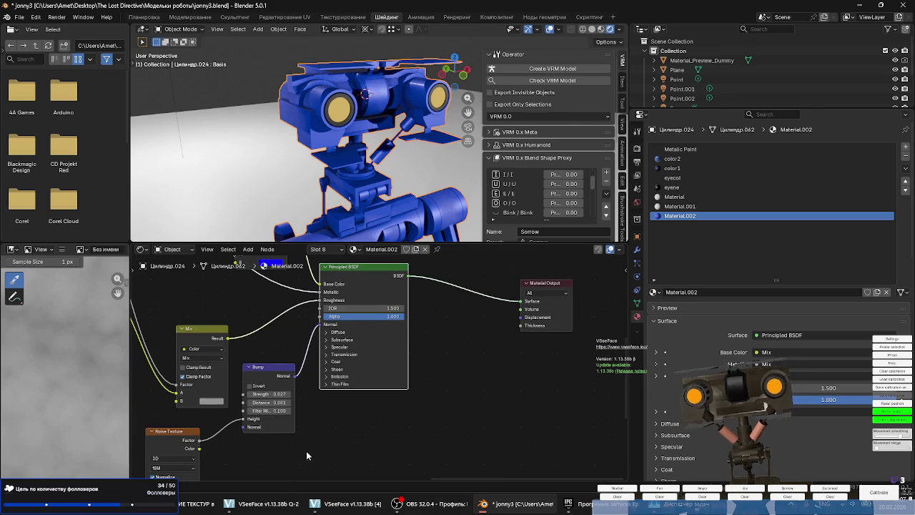
pyautogui.moveTo(477, 341)
pyautogui.mouseDown(button='middle')
pyautogui.moveTo(363, 435)
pyautogui.moveTo(310, 317)
pyautogui.mouseUp(button='middle')
# Place Texture Coordinate above-left of Mapping and Noise Texture beside Mapping.
pyautogui.moveTo(309, 317); pyautogui.dragTo(302, 396)
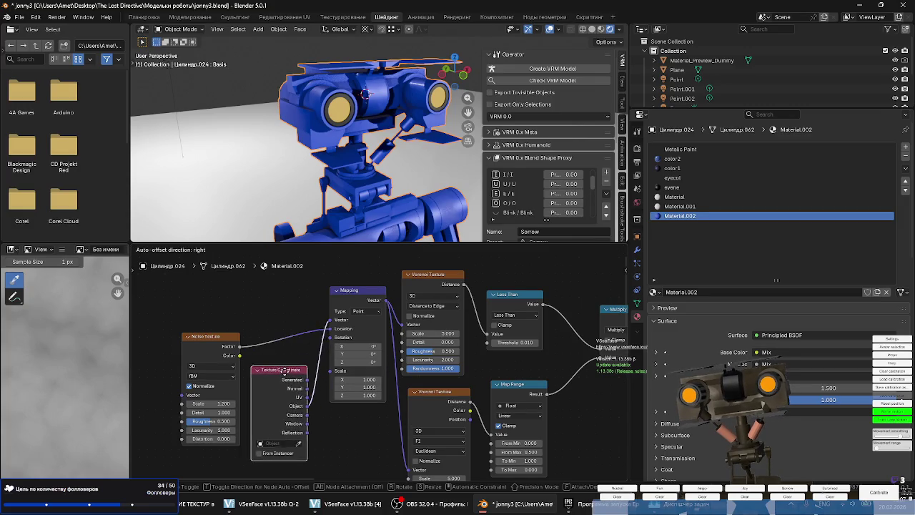
pyautogui.moveTo(201, 337); pyautogui.dragTo(250, 283)
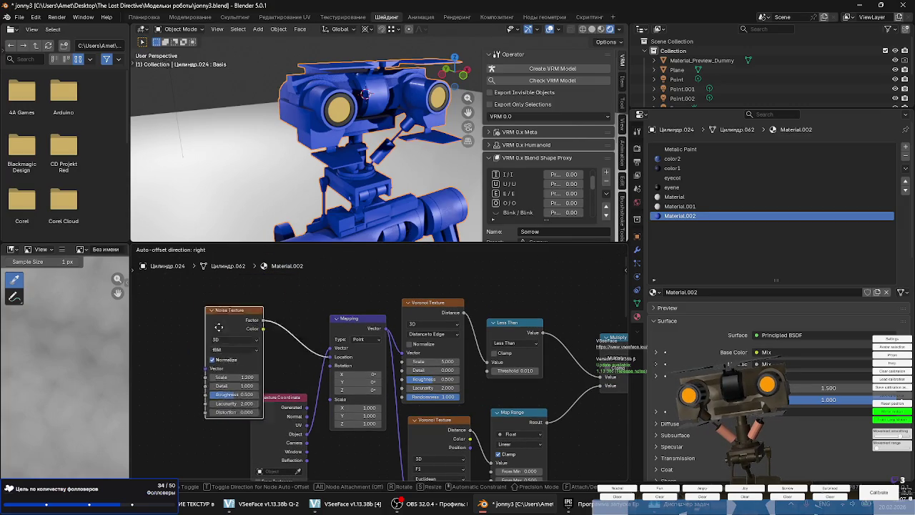
pyautogui.moveTo(250, 283); pyautogui.dragTo(214, 472)
pyautogui.moveTo(264, 399); pyautogui.dragTo(235, 300)
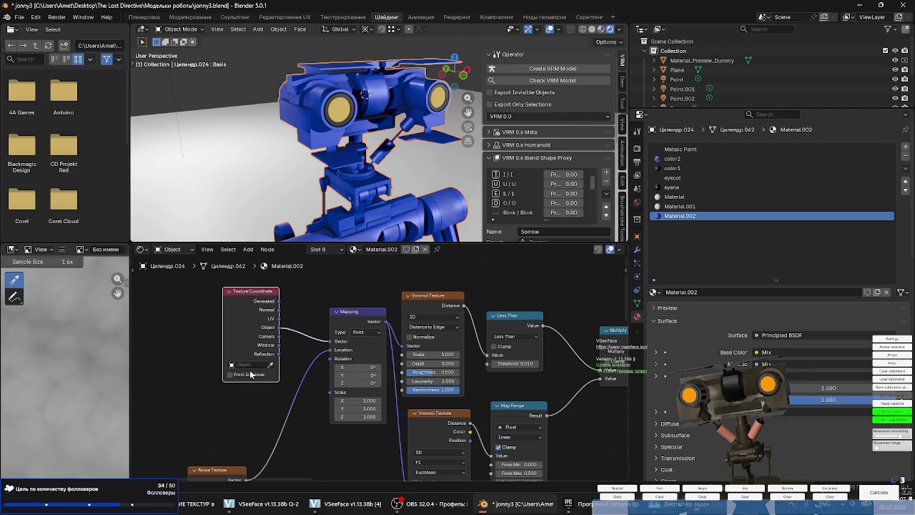
pyautogui.moveTo(258, 421); pyautogui.dragTo(287, 380, button='middle')
pyautogui.moveTo(258, 433); pyautogui.dragTo(292, 365)
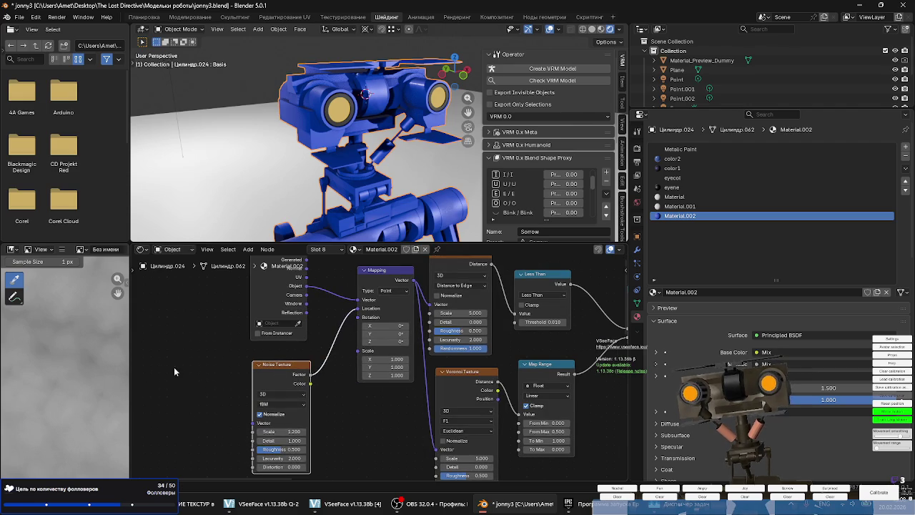
pyautogui.scroll(-5, 229, 344)
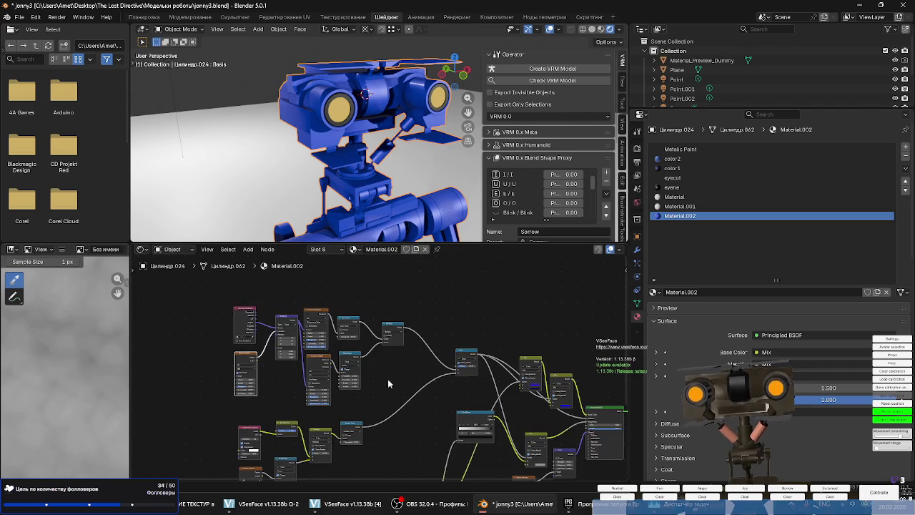
pyautogui.moveTo(392, 369); pyautogui.dragTo(331, 344, button='middle')
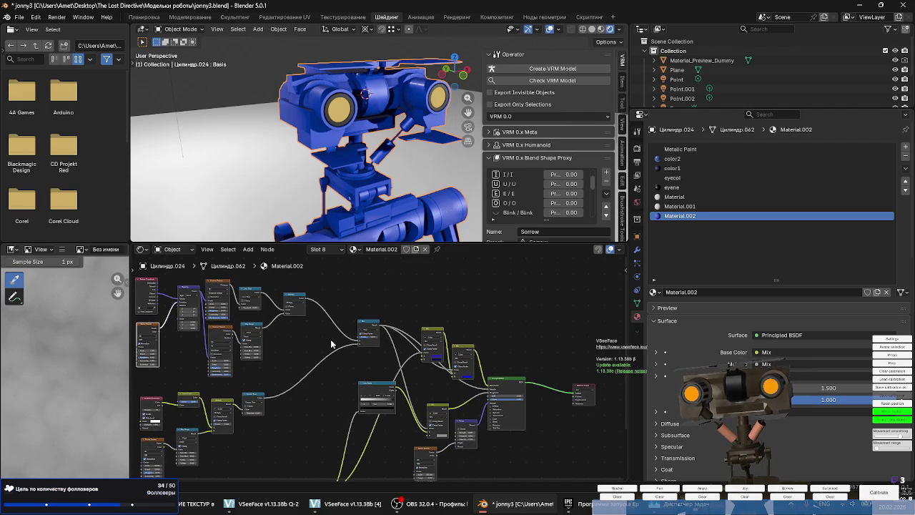
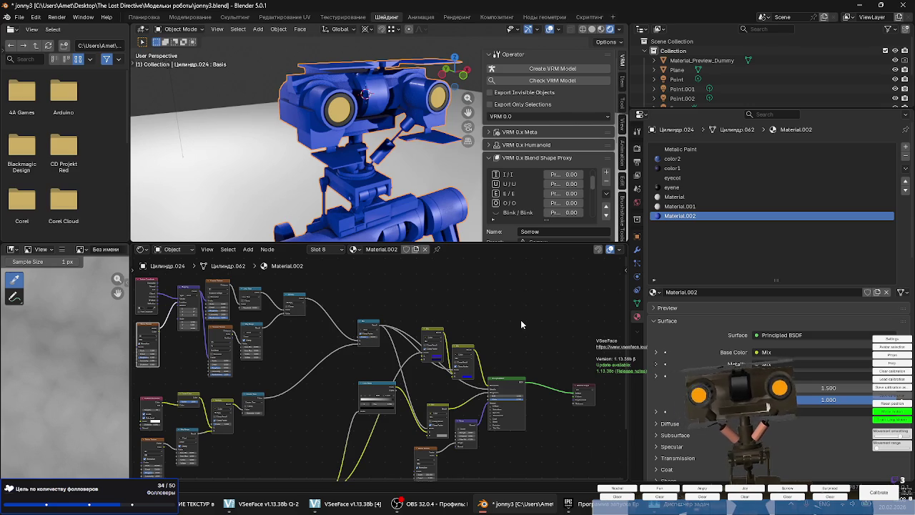
# Zoom and pan the Shader Editor to frame Material.002's node tree.
pyautogui.scroll(-3, 723, 331)
pyautogui.scroll(-1, 484, 282)
pyautogui.scroll(-1, 501, 293)
pyautogui.scroll(-1, 516, 305)
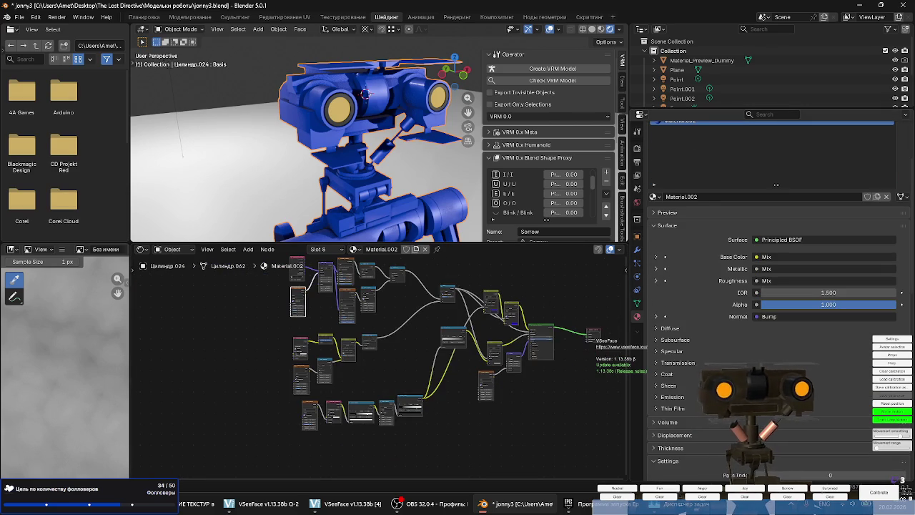
pyautogui.scroll(3, 726, 364)
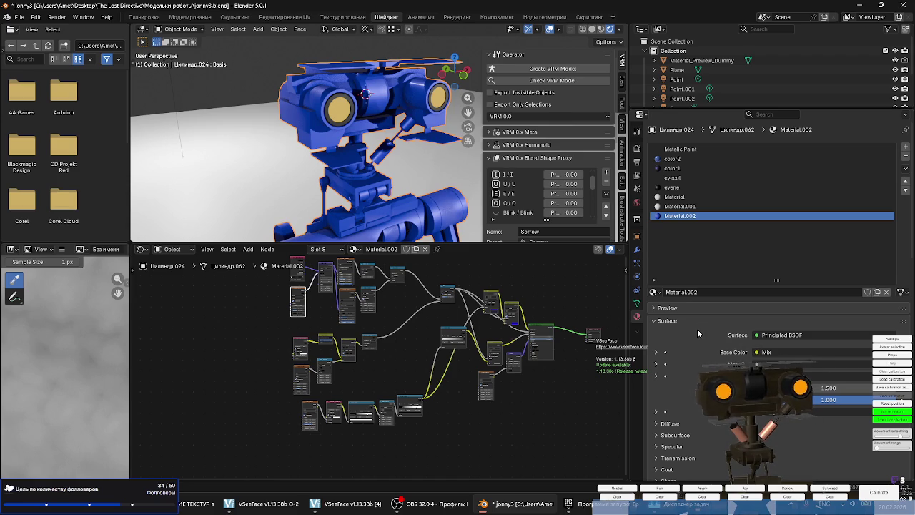
pyautogui.scroll(2, 378, 324)
pyautogui.moveTo(379, 325); pyautogui.dragTo(413, 310, button='middle')
pyautogui.scroll(2, 412, 310)
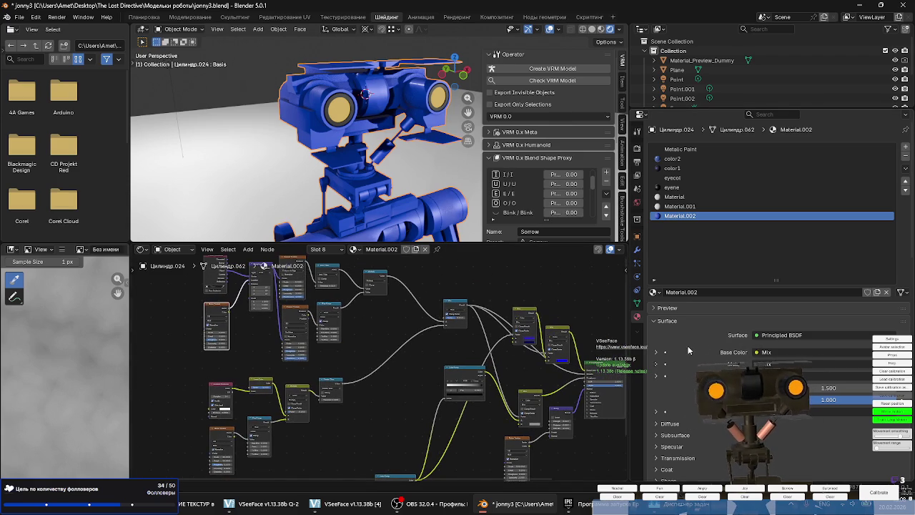
pyautogui.scroll(2, 414, 325)
pyautogui.scroll(1, 416, 343)
pyautogui.scroll(1, 429, 342)
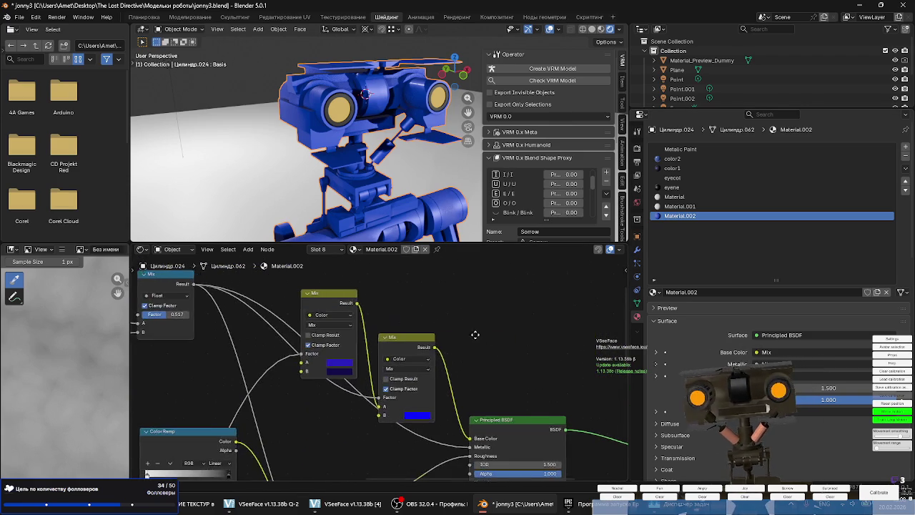
pyautogui.scroll(2, 457, 339)
pyautogui.scroll(1, 492, 334)
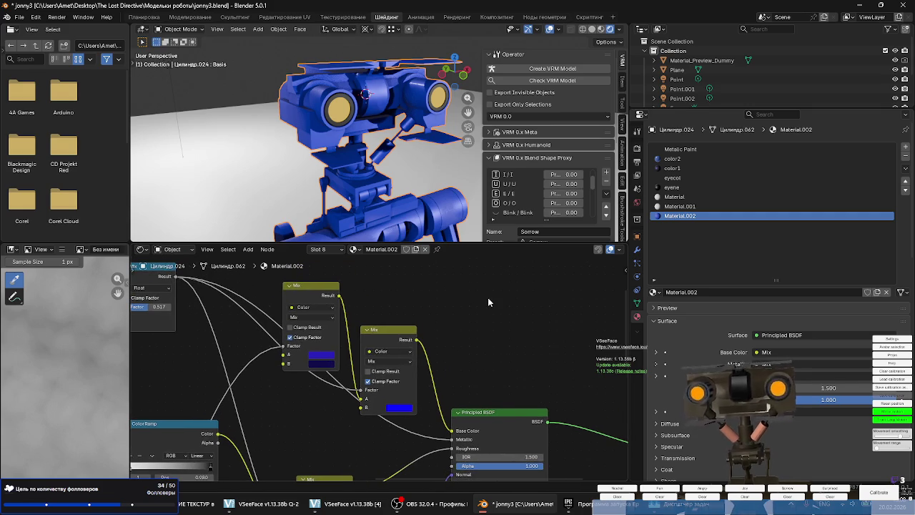
# Add a Color Ramp node to Material.002, move it aside, and reopen the add-node menu.
pyautogui.hotkey('shift', 'a')
pyautogui.moveTo(458, 288)
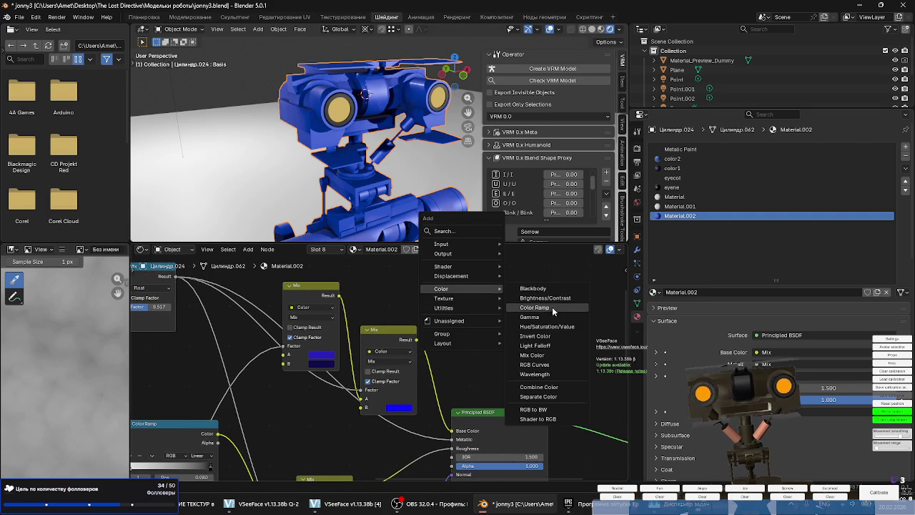
pyautogui.click(550, 308)
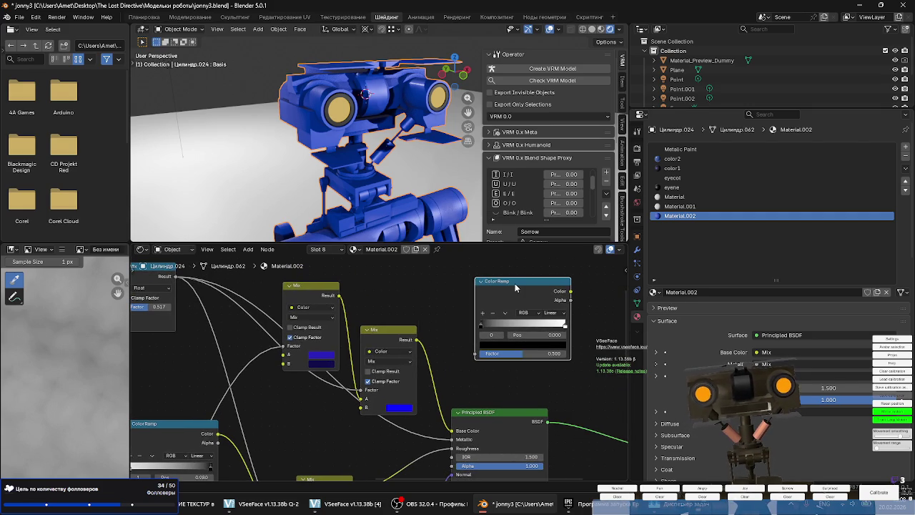
pyautogui.moveTo(516, 287); pyautogui.dragTo(556, 309)
pyautogui.moveTo(517, 280); pyautogui.dragTo(464, 290, button='middle')
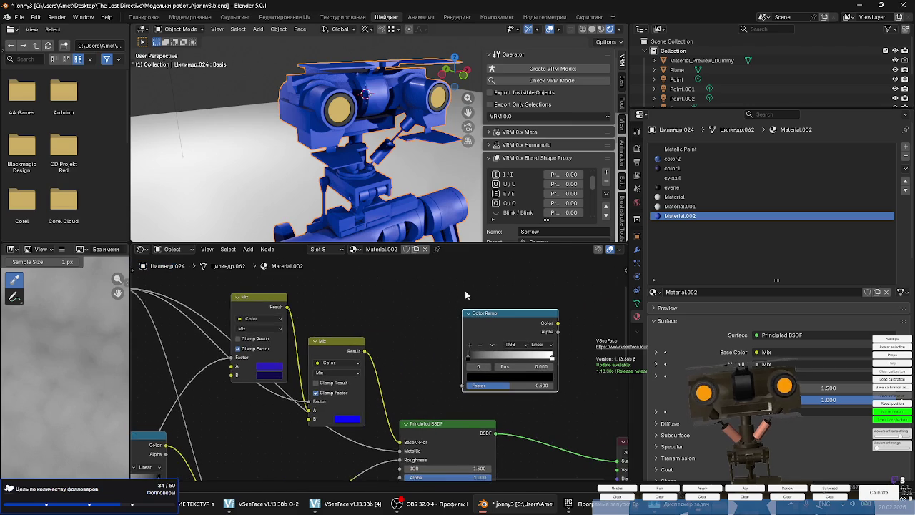
pyautogui.hotkey('shift', 'a')
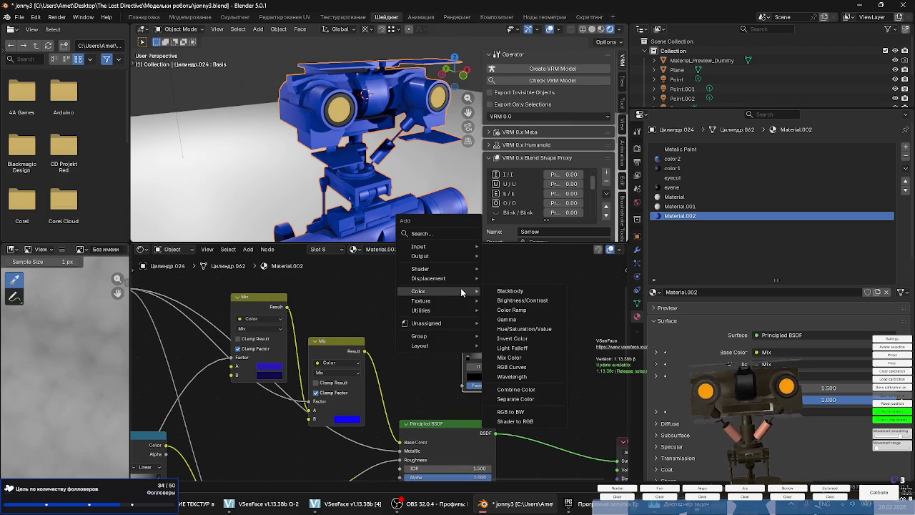
pyautogui.moveTo(418, 245)
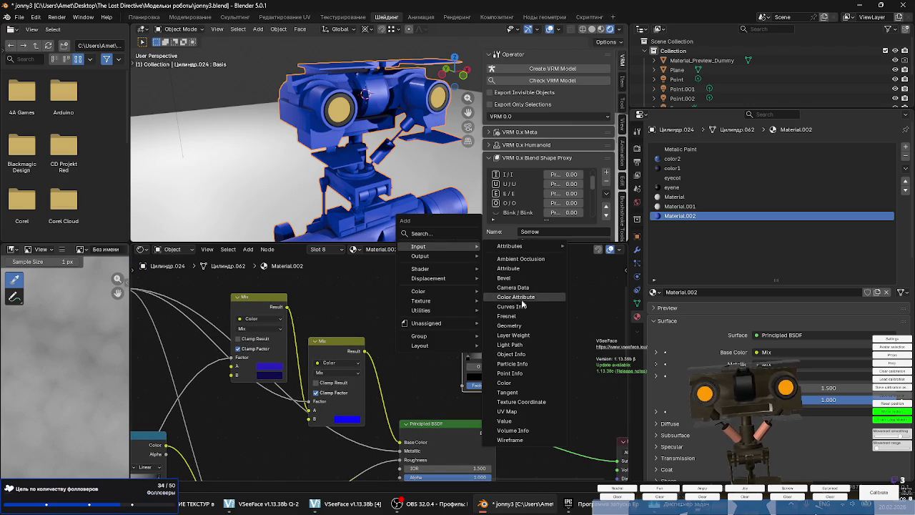
# Add a Color input node above the Mix nodes and link it to the Color Ramp's Factor.
pyautogui.click(505, 383)
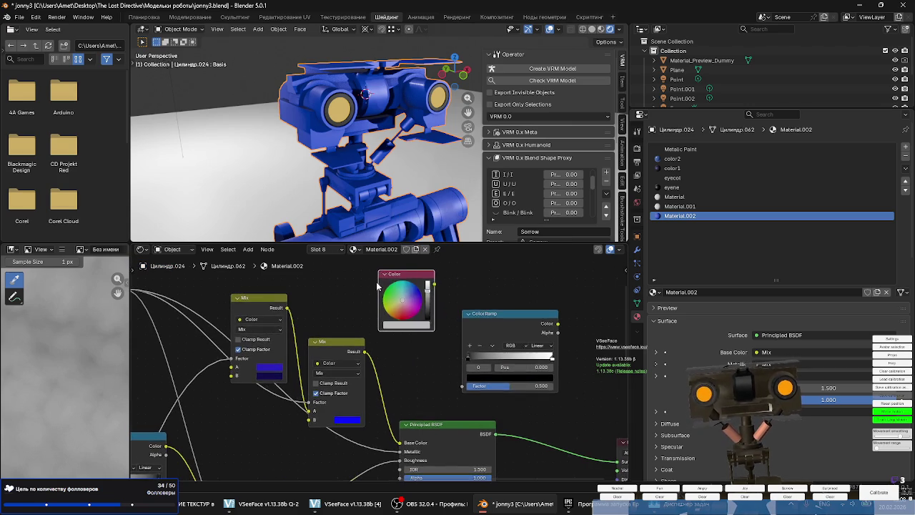
pyautogui.click(379, 274)
pyautogui.scroll(1, 451, 325)
pyautogui.moveTo(472, 319); pyautogui.dragTo(465, 304)
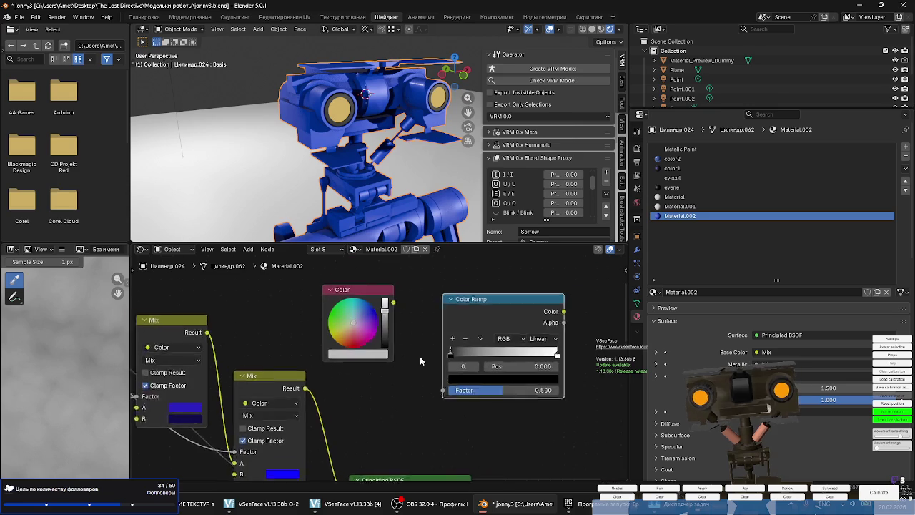
pyautogui.scroll(1, 443, 357)
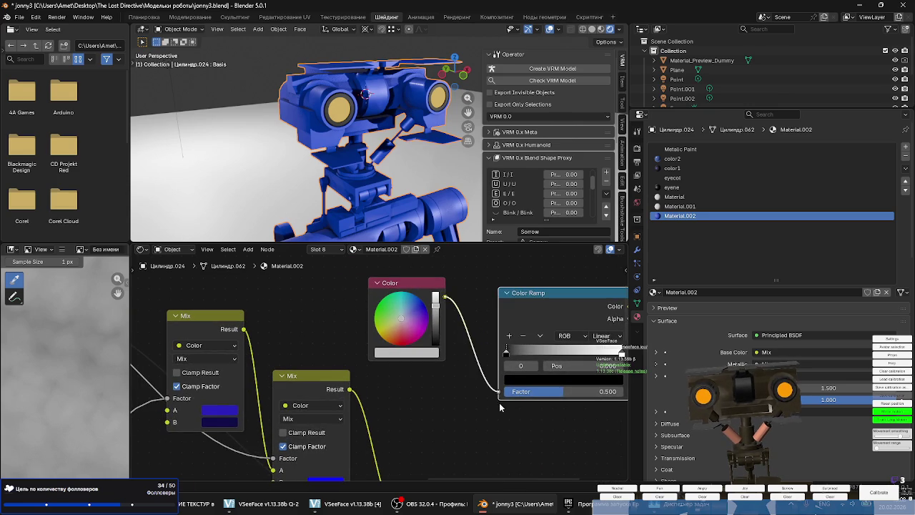
pyautogui.moveTo(503, 393); pyautogui.dragTo(500, 395)
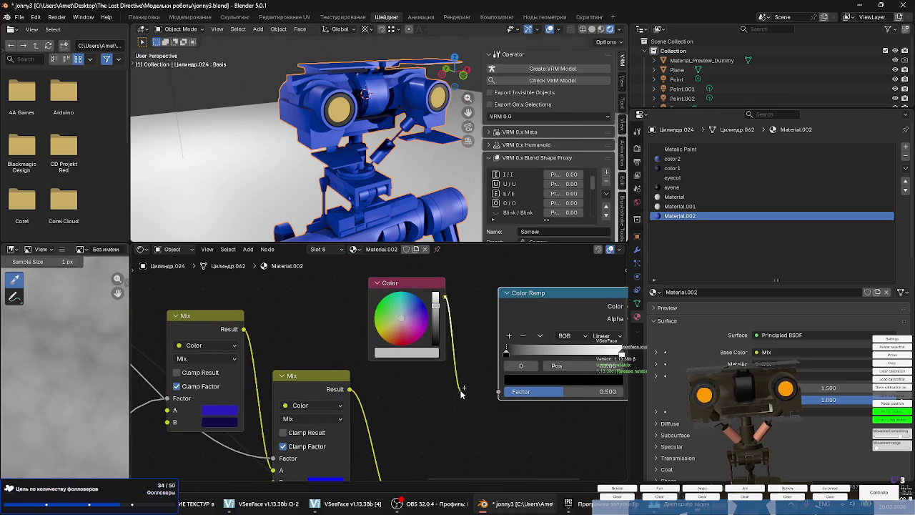
pyautogui.moveTo(432, 367); pyautogui.dragTo(368, 390, button='middle')
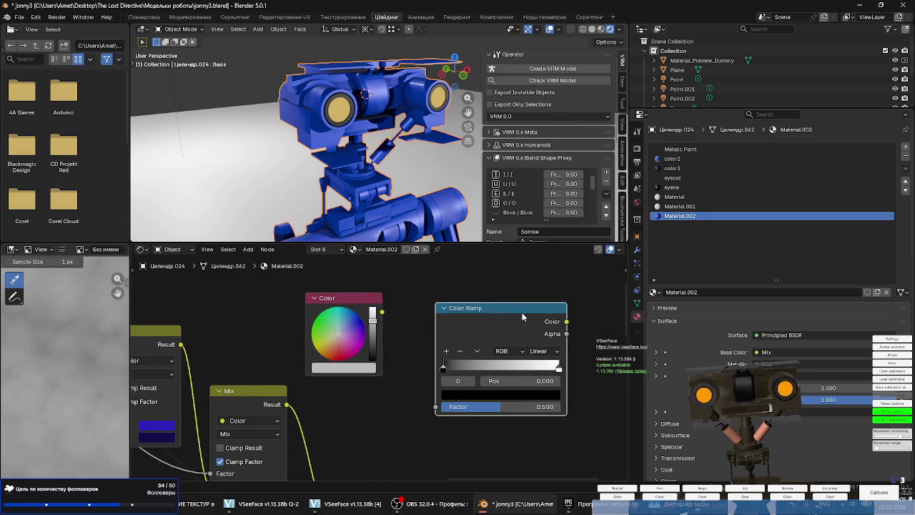
# Delete the Color Ramp and drag a new link from the Color output into node search.
pyautogui.press('x')
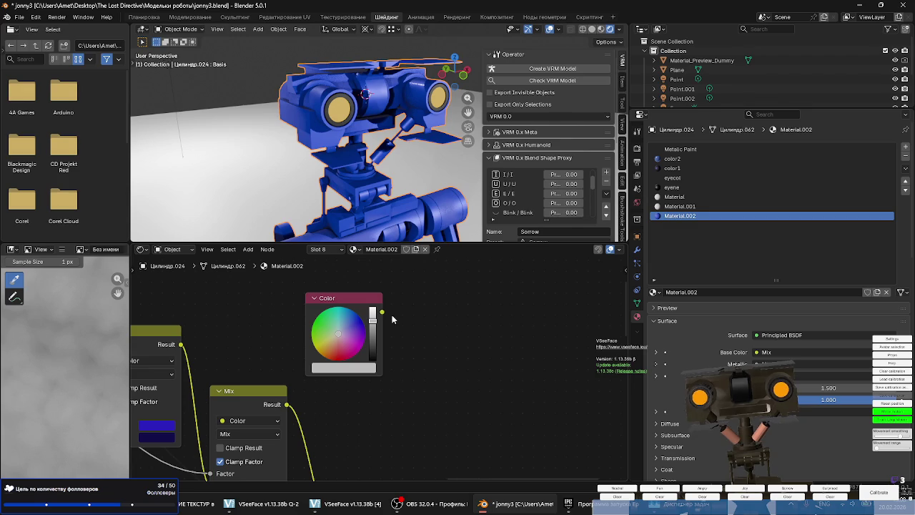
pyautogui.moveTo(447, 331); pyautogui.dragTo(446, 331)
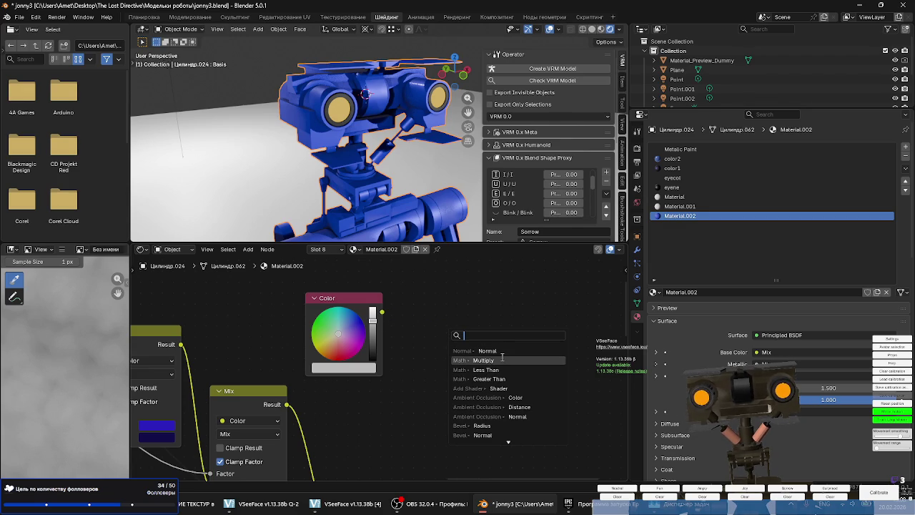
pyautogui.scroll(-1, 503, 359)
pyautogui.scroll(-1, 505, 364)
pyautogui.scroll(-4, 505, 367)
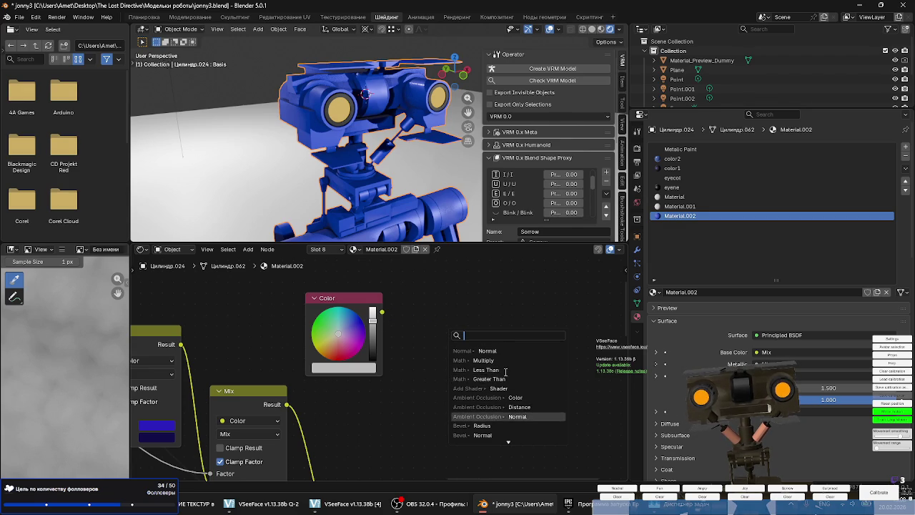
pyautogui.scroll(-5, 506, 371)
pyautogui.scroll(-10, 505, 371)
pyautogui.scroll(-10, 506, 371)
pyautogui.scroll(-10, 505, 372)
pyautogui.scroll(-10, 505, 372)
pyautogui.scroll(-5, 504, 372)
pyautogui.scroll(-5, 504, 372)
pyautogui.scroll(-5, 504, 374)
pyautogui.scroll(-5, 504, 375)
pyautogui.scroll(-2, 504, 376)
pyautogui.scroll(-5, 504, 376)
pyautogui.scroll(-5, 504, 375)
pyautogui.scroll(-5, 504, 374)
pyautogui.scroll(-7, 504, 373)
pyautogui.scroll(10, 504, 373)
pyautogui.scroll(-8, 504, 374)
pyautogui.scroll(8, 504, 375)
pyautogui.scroll(5, 503, 377)
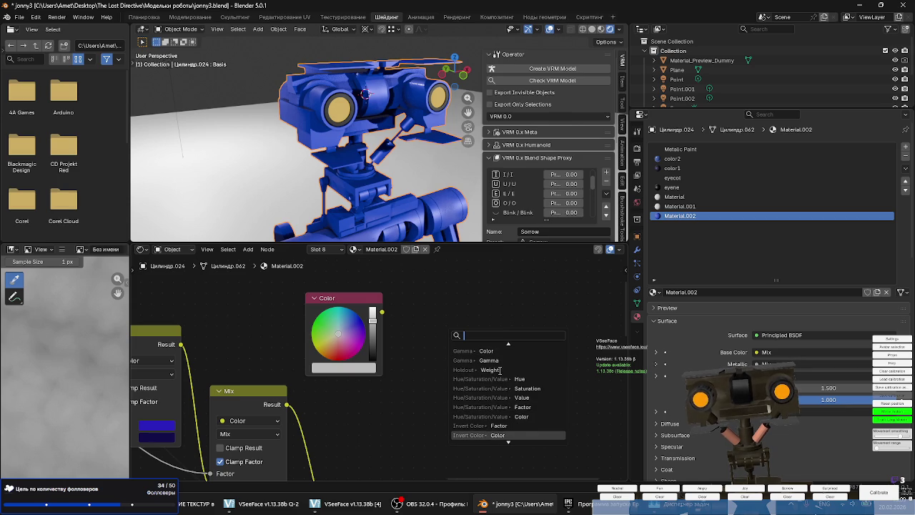
pyautogui.scroll(-6, 501, 370)
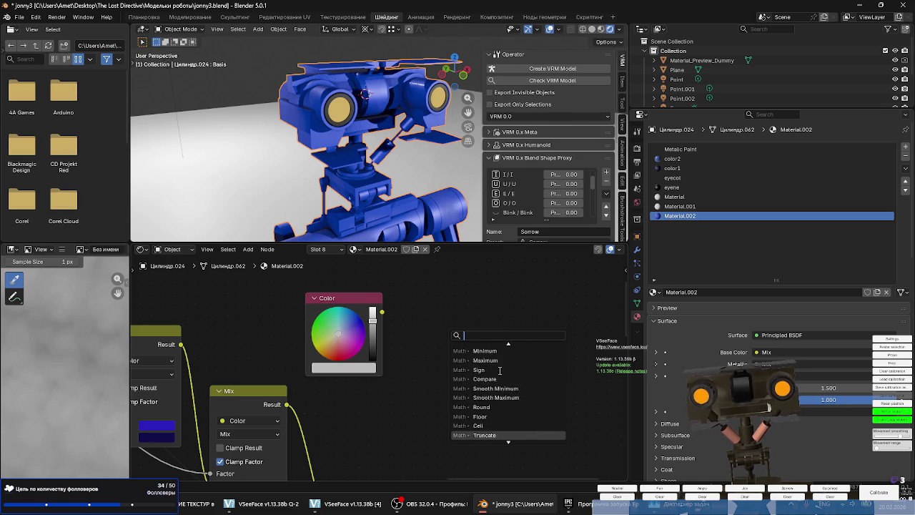
pyautogui.scroll(-4, 500, 370)
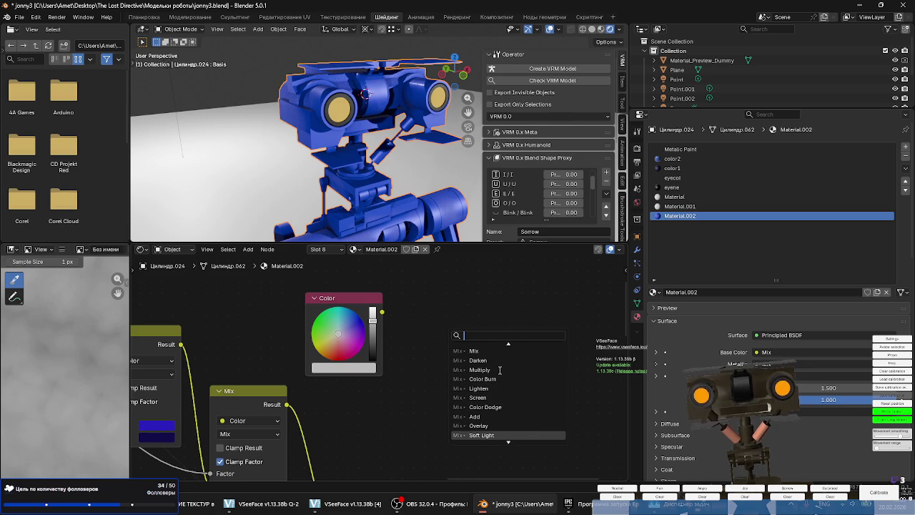
pyautogui.scroll(-2, 500, 369)
pyautogui.scroll(-4, 499, 367)
pyautogui.scroll(-2, 499, 367)
pyautogui.scroll(-1, 499, 367)
pyautogui.scroll(-2, 499, 368)
pyautogui.scroll(-1, 499, 368)
# Search 'color' and add a Gamma node fed by the Color output beside it.
pyautogui.write('color')
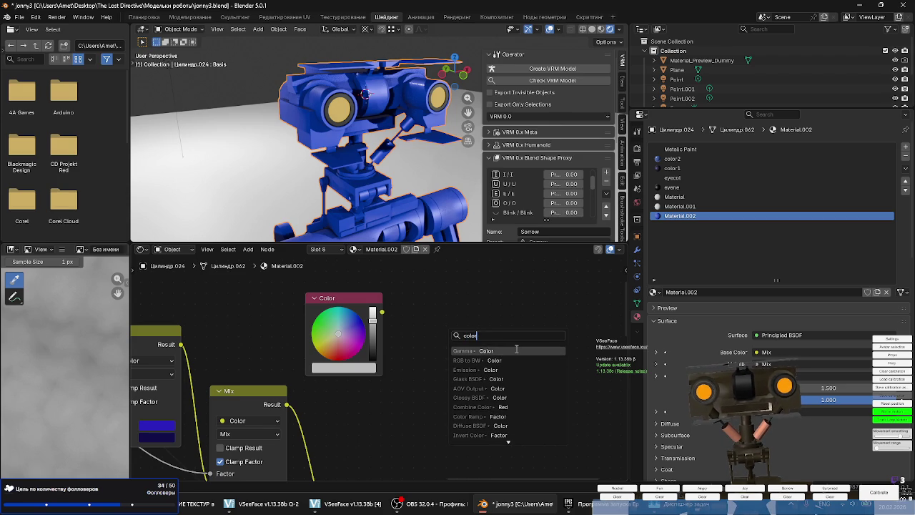
pyautogui.click(516, 351)
pyautogui.click(499, 343)
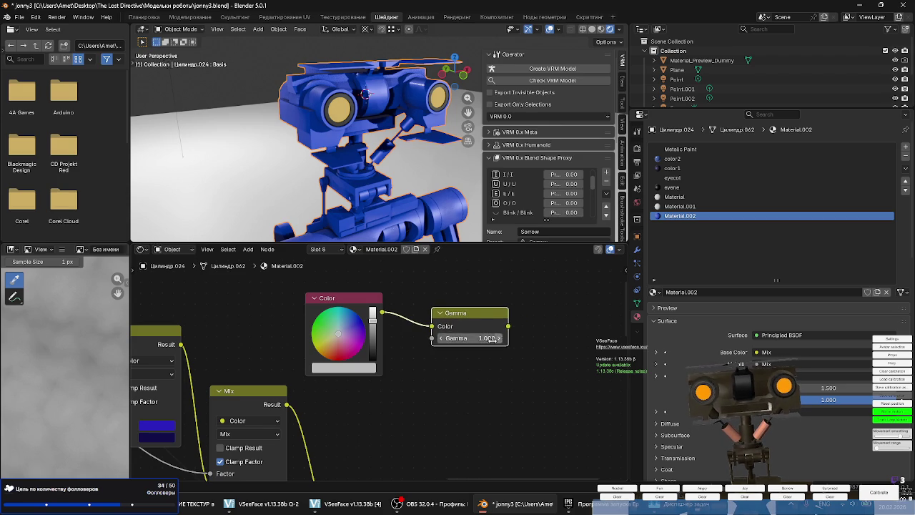
pyautogui.scroll(-3, 472, 342)
pyautogui.scroll(-3, 429, 350)
pyautogui.scroll(-1, 405, 371)
pyautogui.scroll(2, 405, 377)
pyautogui.scroll(1, 433, 352)
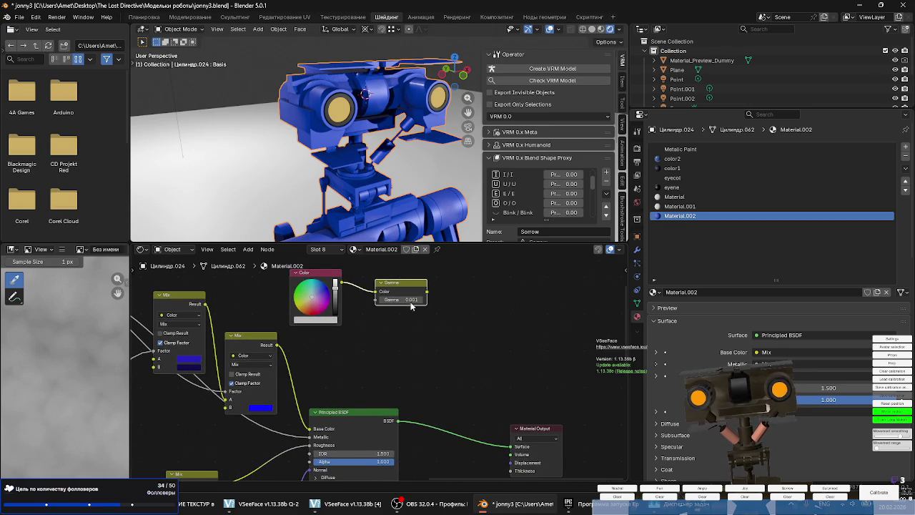
# Link the Gamma node to the material surface, set Gamma to 1, and pick a blue colour.
pyautogui.keyDown('ctrl'); pyautogui.keyDown('shift'); pyautogui.click(382, 314); pyautogui.keyUp('shift'); pyautogui.keyUp('ctrl')
pyautogui.scroll(1, 412, 293)
pyautogui.scroll(1, 412, 293)
pyautogui.moveTo(375, 338); pyautogui.dragTo(429, 338)
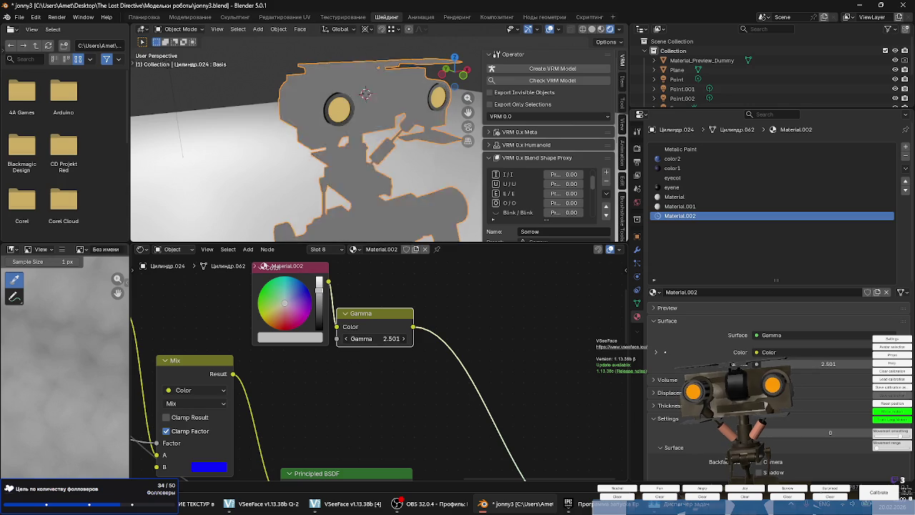
pyautogui.write('1')
pyautogui.press('Return')
pyautogui.moveTo(372, 313)
pyautogui.mouseDown()
pyautogui.moveTo(410, 306)
pyautogui.moveTo(443, 331)
pyautogui.moveTo(415, 331)
pyautogui.mouseUp()
pyautogui.click(308, 291)
# Move the Material Output node right and check the Color node's colour values.
pyautogui.moveTo(455, 364); pyautogui.dragTo(400, 286, button='middle')
pyautogui.scroll(-2, 400, 286)
pyautogui.scroll(-2, 400, 286)
pyautogui.moveTo(488, 398); pyautogui.dragTo(514, 353)
pyautogui.click(514, 257)
pyautogui.scroll(2, 351, 336)
pyautogui.scroll(2, 354, 346)
pyautogui.scroll(1, 354, 346)
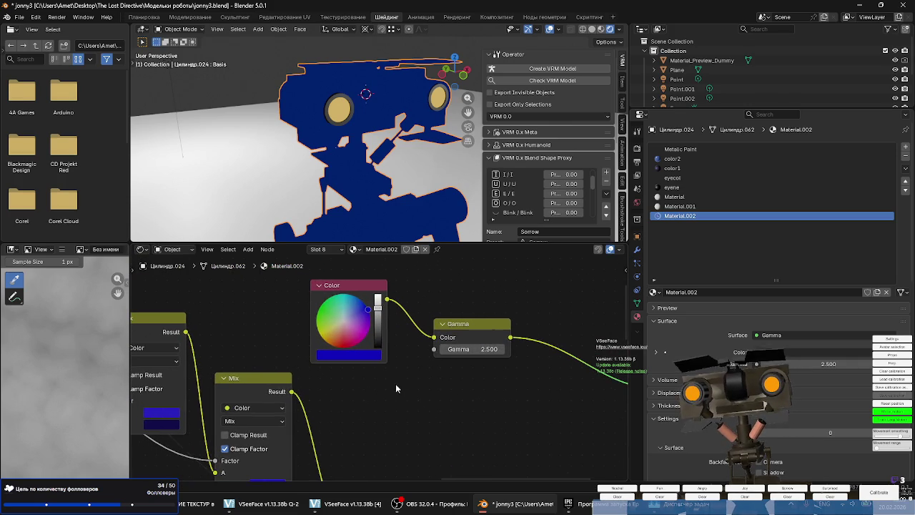
pyautogui.click(365, 356)
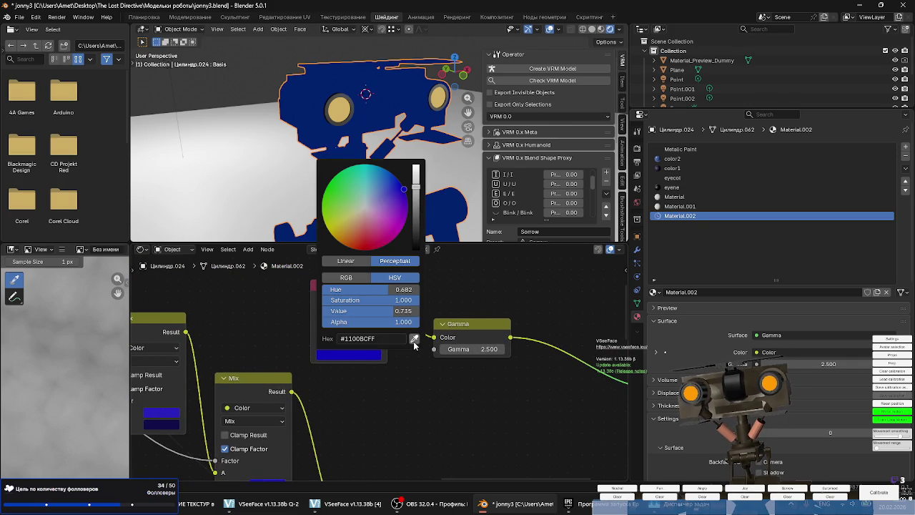
pyautogui.keyDown('ctrl'); pyautogui.scroll(-3, 371, 416); pyautogui.keyUp('ctrl')
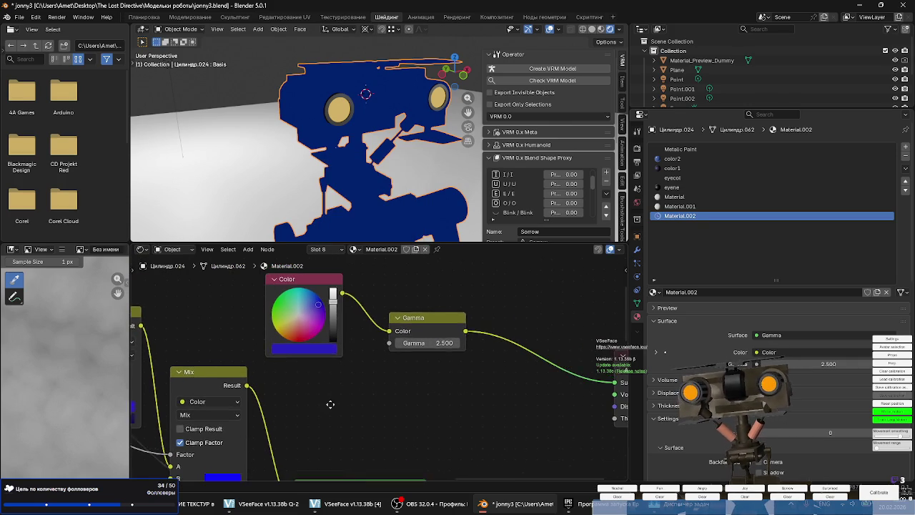
pyautogui.moveTo(415, 320); pyautogui.dragTo(398, 280)
# Reset the Gamma value to default, then raise it to 2.000.
pyautogui.rightClick(392, 311)
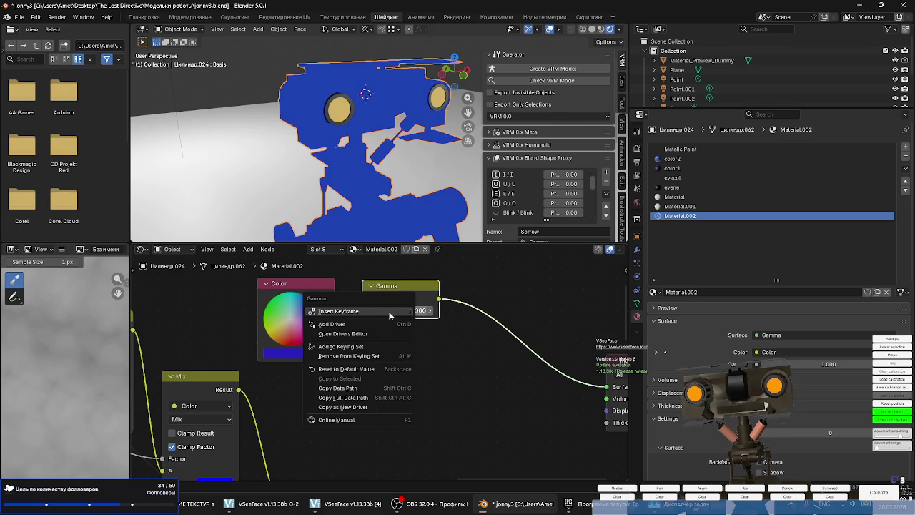
pyautogui.click(359, 369)
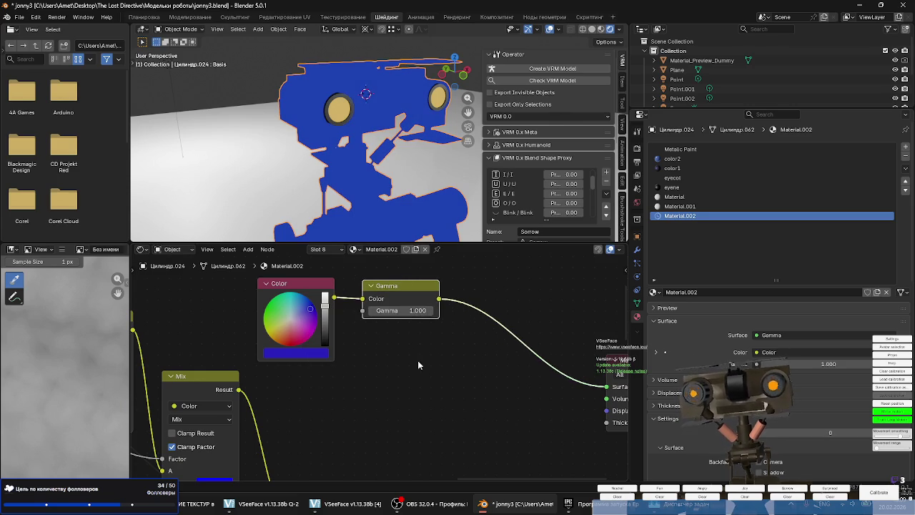
pyautogui.moveTo(423, 356); pyautogui.dragTo(378, 362, button='middle')
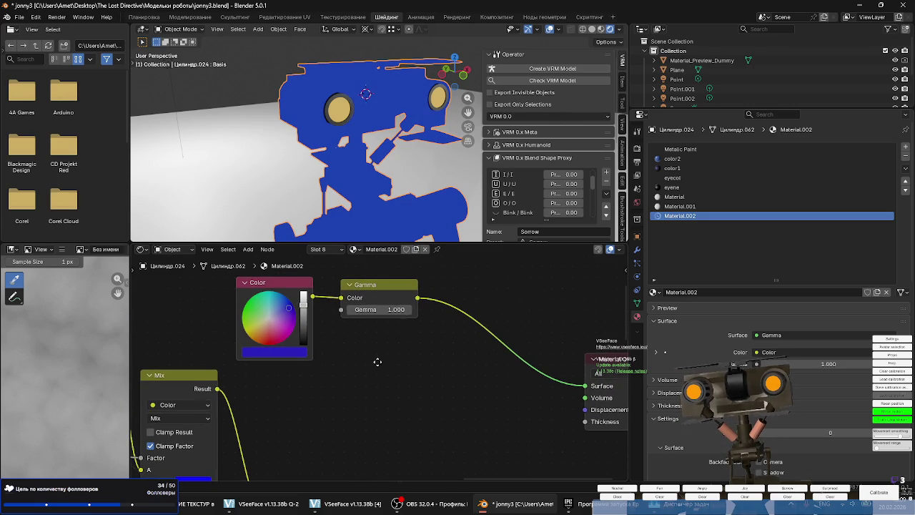
pyautogui.moveTo(395, 310); pyautogui.dragTo(409, 309)
pyautogui.click(408, 310)
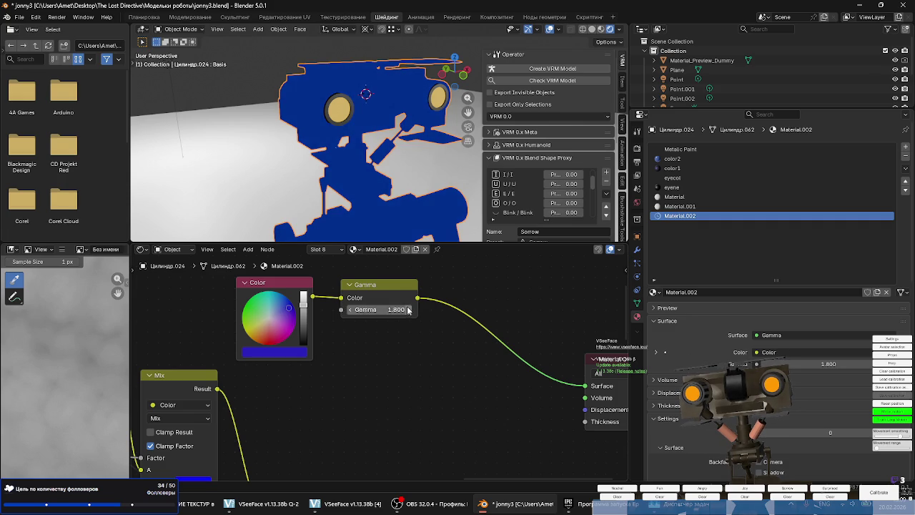
pyautogui.click(408, 309)
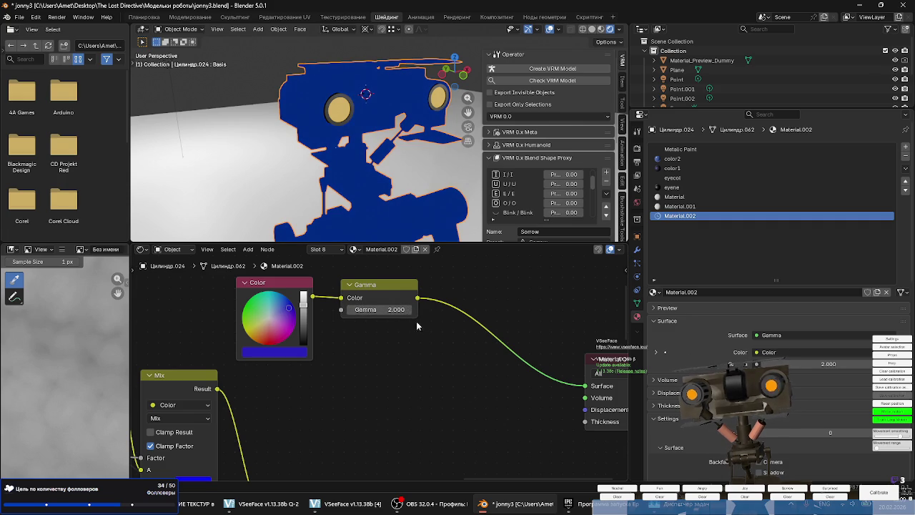
# Duplicate the Gamma node, feed it from Color, set it to 0.700, and link it to Surface.
pyautogui.click(380, 289)
pyautogui.hotkey('shift', 'd')
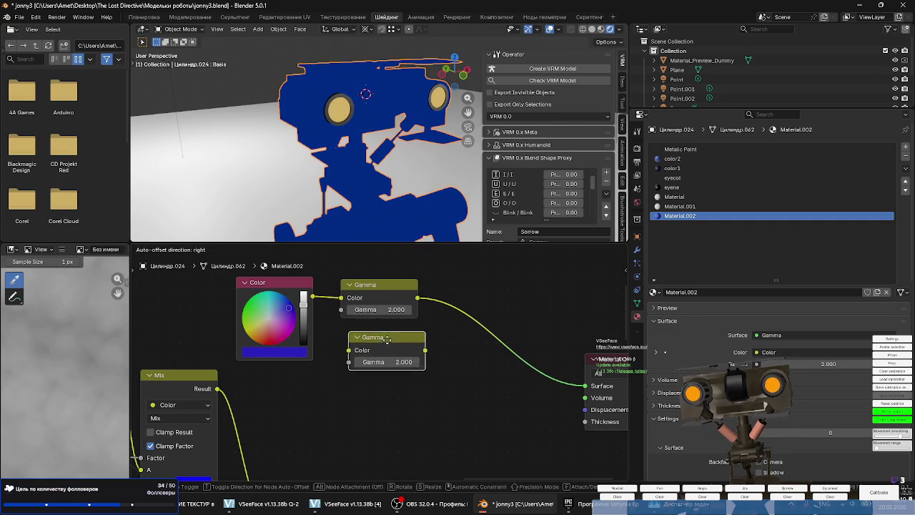
pyautogui.click(337, 336)
pyautogui.moveTo(346, 351); pyautogui.dragTo(348, 349)
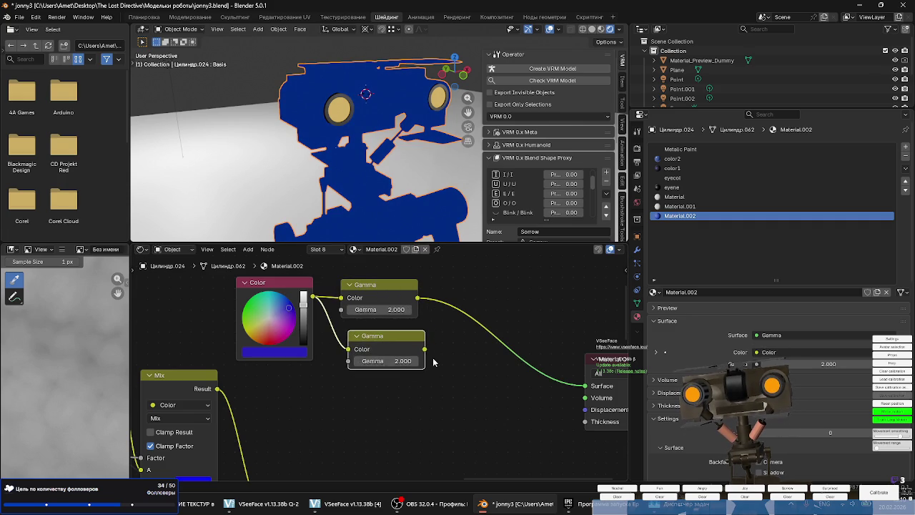
pyautogui.click(390, 361)
pyautogui.write('1')
pyautogui.press('Return')
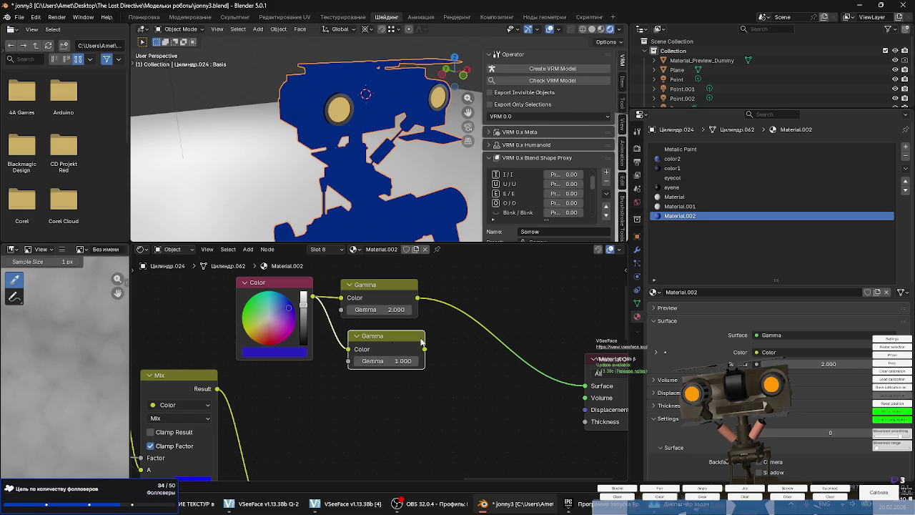
pyautogui.keyDown('ctrl'); pyautogui.keyDown('shift'); pyautogui.click(378, 346); pyautogui.keyUp('shift'); pyautogui.keyUp('ctrl')
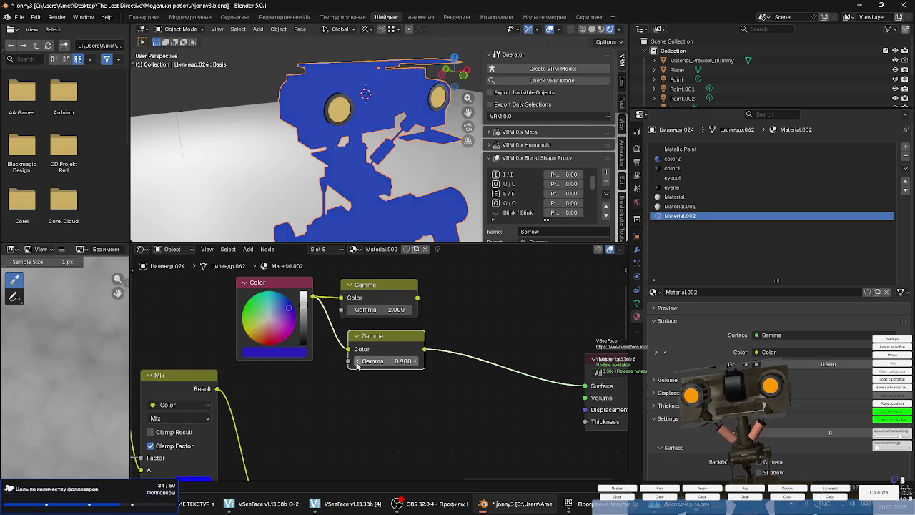
pyautogui.click(357, 361)
pyautogui.click(357, 361)
pyautogui.moveTo(397, 398); pyautogui.dragTo(524, 345, button='middle')
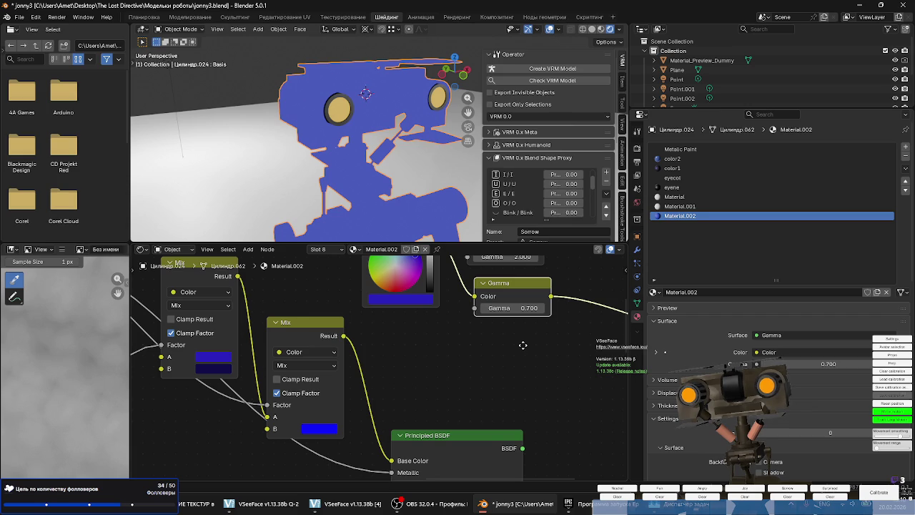
pyautogui.moveTo(523, 345); pyautogui.dragTo(458, 373, button='middle')
# Cut the Gamma link to the material surface, undoing an accidental green colour change.
pyautogui.moveTo(451, 308); pyautogui.dragTo(448, 318)
pyautogui.keyDown('ctrl'); pyautogui.moveTo(533, 369); pyautogui.dragTo(556, 304, button='right'); pyautogui.keyUp('ctrl')
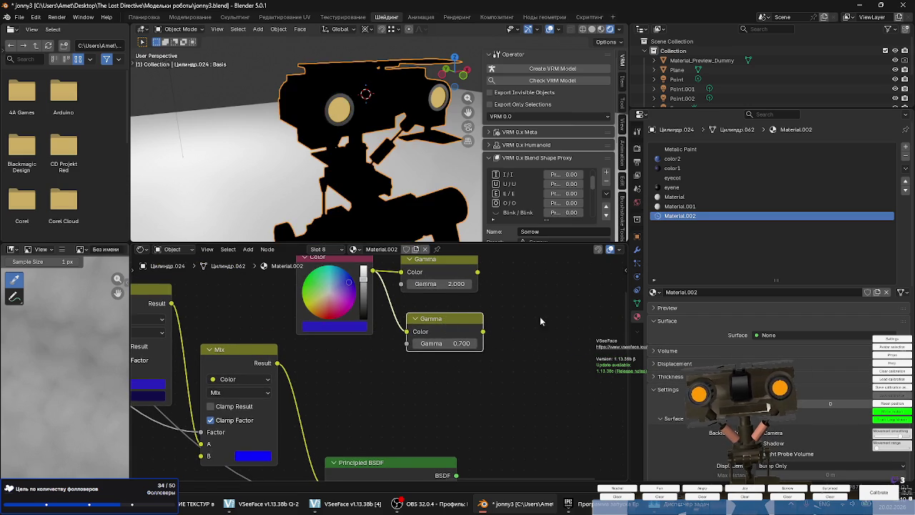
pyautogui.scroll(-3, 542, 316)
pyautogui.moveTo(538, 376); pyautogui.dragTo(405, 264)
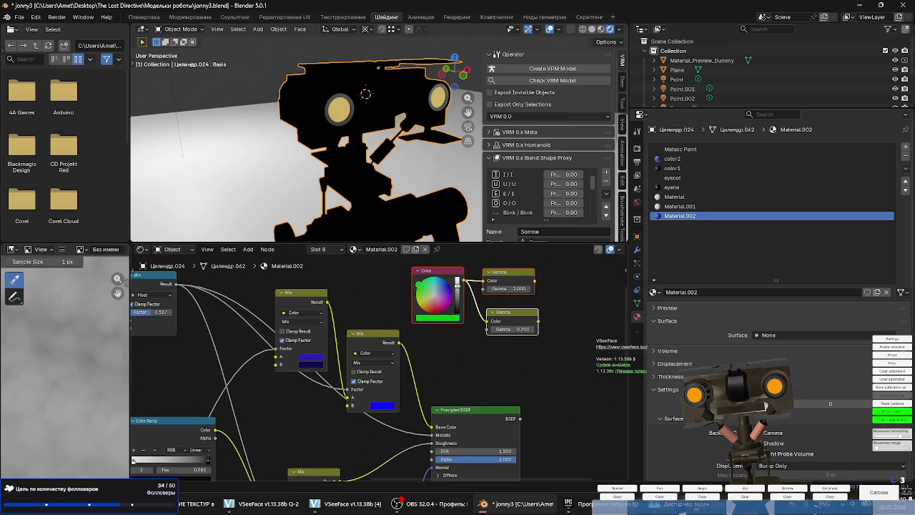
pyautogui.hotkey('ctrl', 'z')
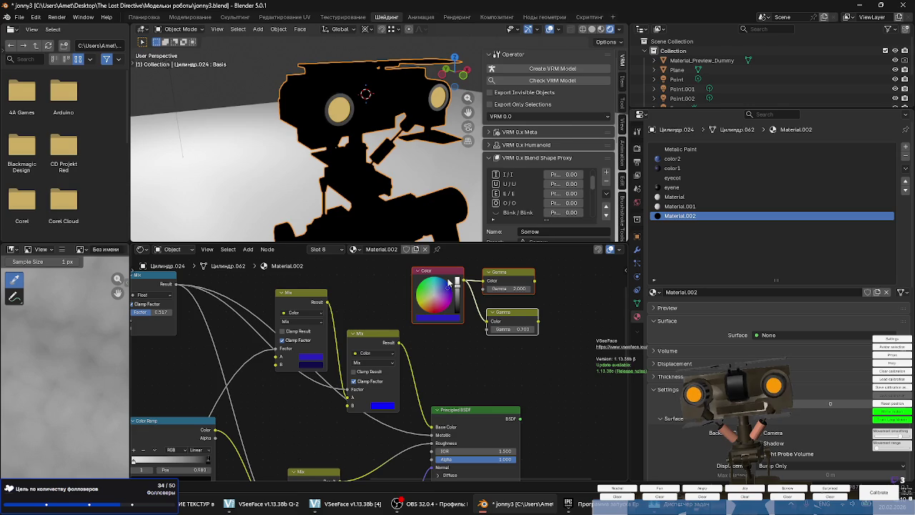
pyautogui.click(562, 287)
# Wire Color and both Gamma outputs into the Mix inputs and reconnect Principled BSDF to Surface.
pyautogui.moveTo(535, 283); pyautogui.dragTo(278, 365)
pyautogui.moveTo(463, 283); pyautogui.dragTo(271, 356)
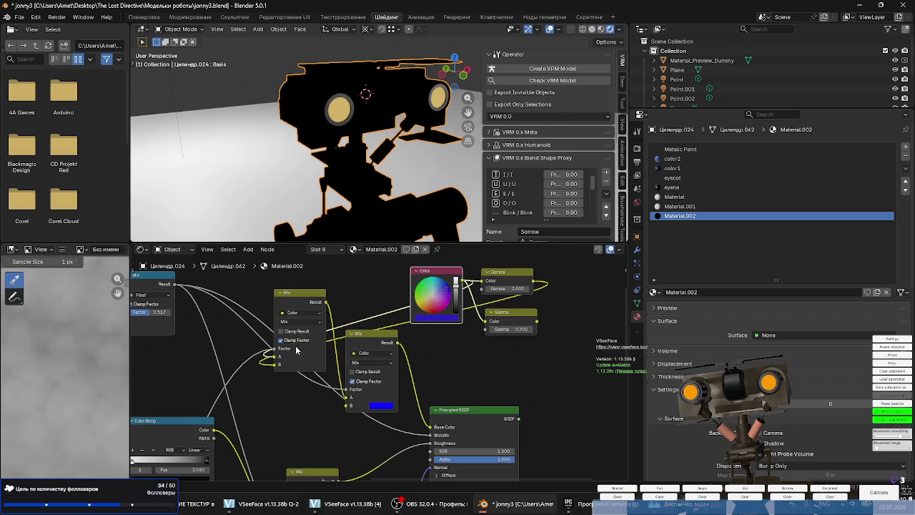
pyautogui.moveTo(537, 321); pyautogui.dragTo(344, 406)
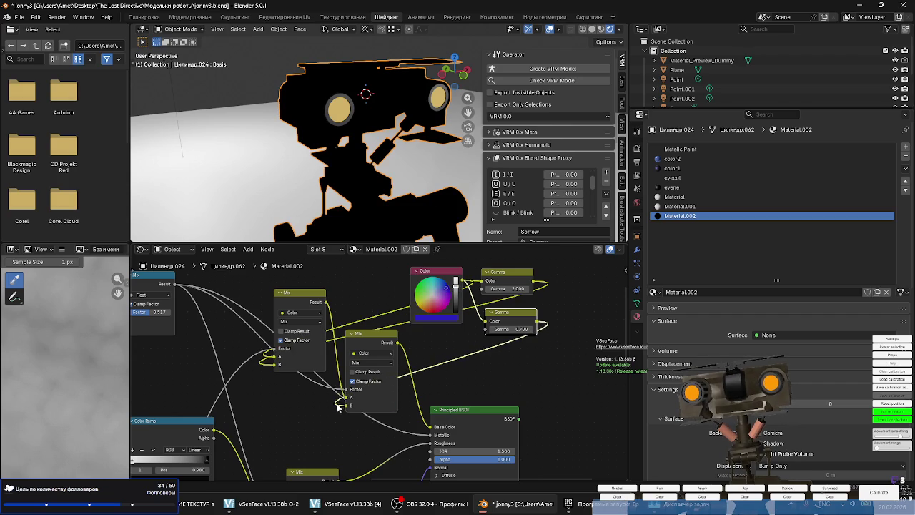
pyautogui.keyDown('ctrl'); pyautogui.keyDown('shift'); pyautogui.click(508, 410); pyautogui.keyUp('shift'); pyautogui.keyUp('ctrl')
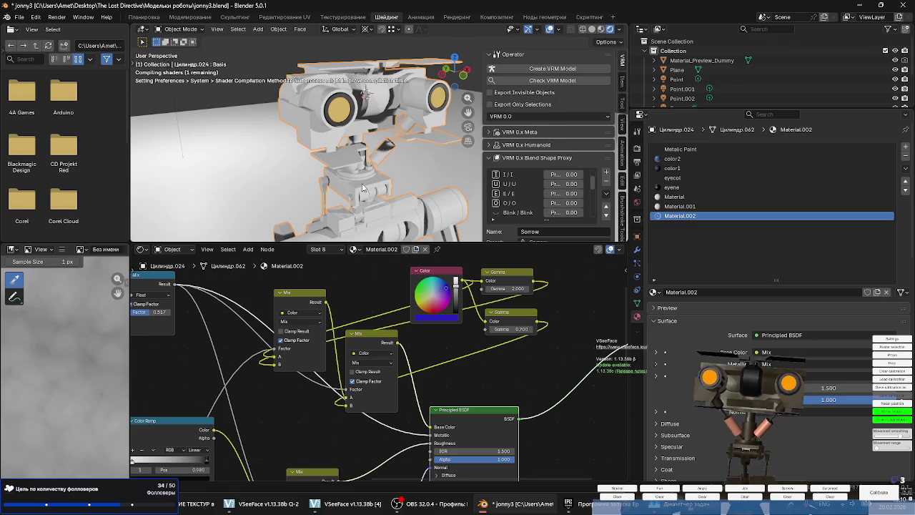
pyautogui.moveTo(384, 172)
pyautogui.mouseDown(button='middle')
pyautogui.moveTo(322, 163)
pyautogui.moveTo(337, 189)
pyautogui.moveTo(369, 211)
pyautogui.mouseUp(button='middle')
pyautogui.scroll(-6, 313, 158)
pyautogui.scroll(5, 313, 159)
pyautogui.scroll(2, 319, 160)
pyautogui.scroll(5, 369, 211)
pyautogui.moveTo(358, 174)
pyautogui.mouseDown(button='middle')
pyautogui.moveTo(353, 183)
pyautogui.moveTo(337, 158)
pyautogui.moveTo(341, 146)
pyautogui.moveTo(383, 159)
pyautogui.mouseUp(button='middle')
pyautogui.scroll(-2, 342, 146)
pyautogui.scroll(4, 390, 164)
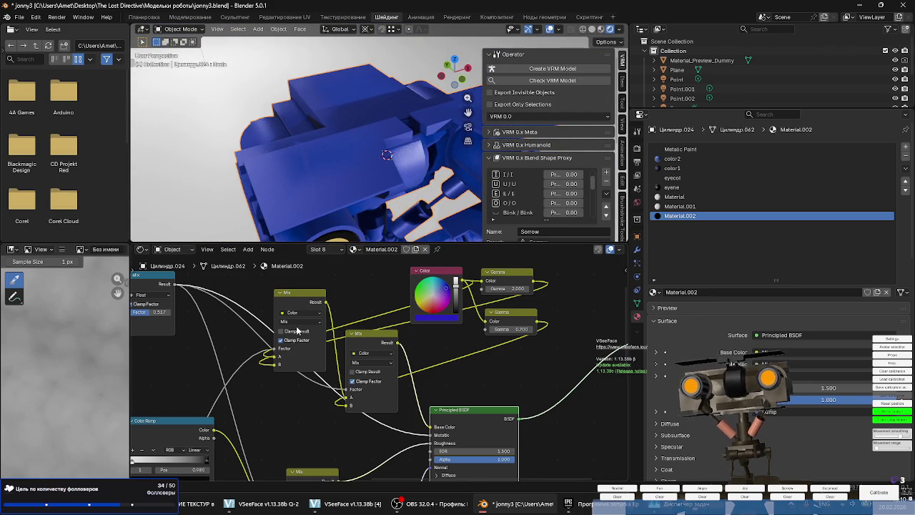
pyautogui.moveTo(298, 330)
pyautogui.mouseDown(button='middle')
pyautogui.moveTo(326, 395)
pyautogui.moveTo(558, 418)
pyautogui.moveTo(549, 243)
pyautogui.mouseUp(button='middle')
pyautogui.moveTo(548, 466)
pyautogui.mouseDown(button='middle')
pyautogui.moveTo(543, 345)
pyautogui.moveTo(560, 264)
pyautogui.mouseUp(button='middle')
pyautogui.moveTo(529, 290); pyautogui.dragTo(343, 463, button='middle')
pyautogui.moveTo(414, 394)
pyautogui.mouseDown(button='middle')
pyautogui.moveTo(290, 331)
pyautogui.moveTo(239, 333)
pyautogui.moveTo(280, 307)
pyautogui.mouseUp(button='middle')
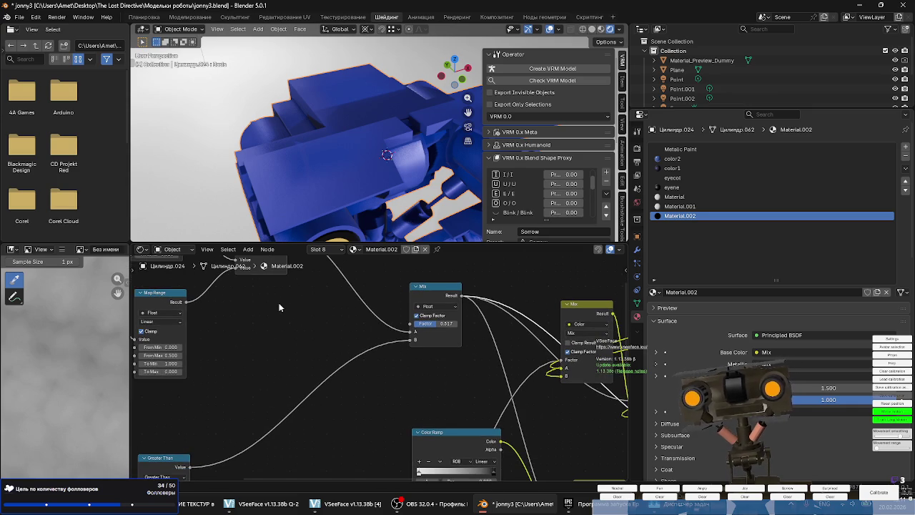
# Frame the Noise and Voronoi texture nodes and drag from a Noise Texture input into link search.
pyautogui.scroll(-2, 235, 340)
pyautogui.moveTo(459, 303)
pyautogui.mouseDown(button='middle')
pyautogui.moveTo(449, 395)
pyautogui.moveTo(456, 478)
pyautogui.moveTo(507, 328)
pyautogui.mouseUp(button='middle')
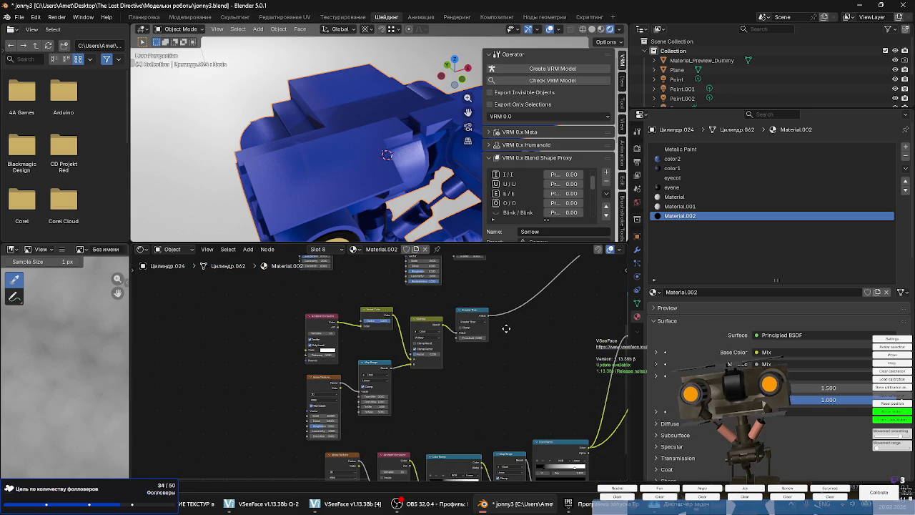
pyautogui.scroll(2, 445, 377)
pyautogui.moveTo(445, 377)
pyautogui.mouseDown(button='middle')
pyautogui.moveTo(482, 379)
pyautogui.moveTo(488, 427)
pyautogui.moveTo(364, 434)
pyautogui.moveTo(360, 393)
pyautogui.mouseUp(button='middle')
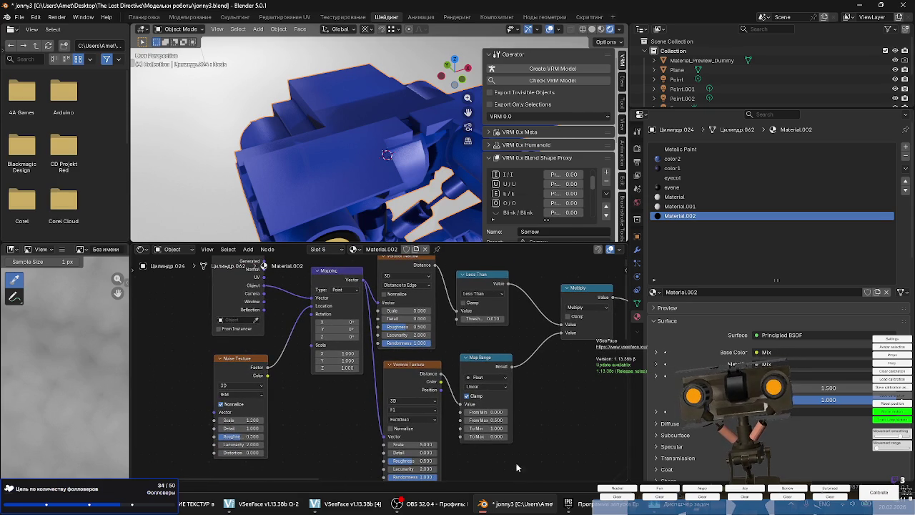
pyautogui.scroll(2, 473, 453)
pyautogui.moveTo(580, 445); pyautogui.dragTo(575, 443, button='middle')
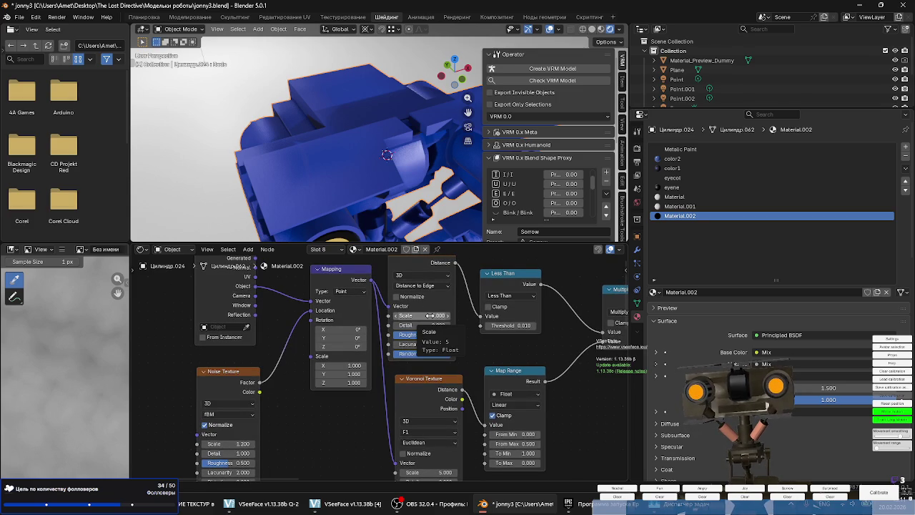
pyautogui.moveTo(355, 383); pyautogui.dragTo(376, 342, button='middle')
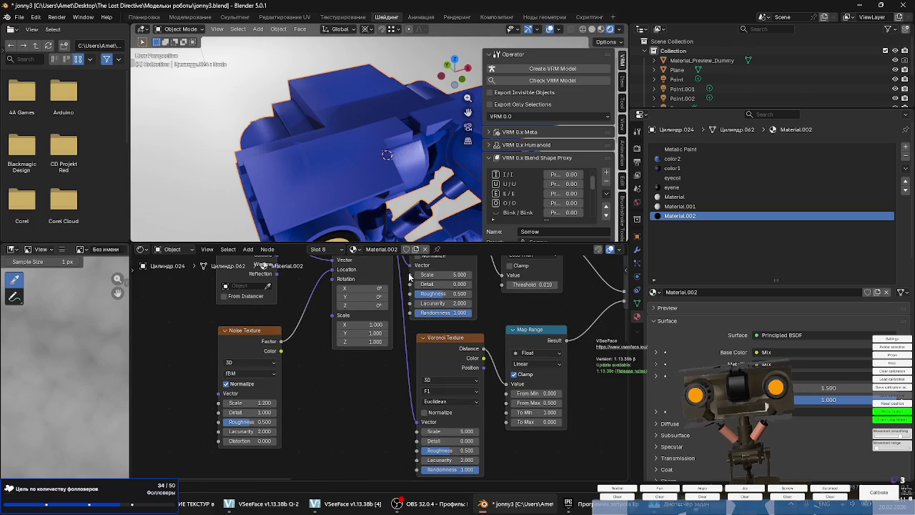
pyautogui.moveTo(411, 275); pyautogui.dragTo(312, 379)
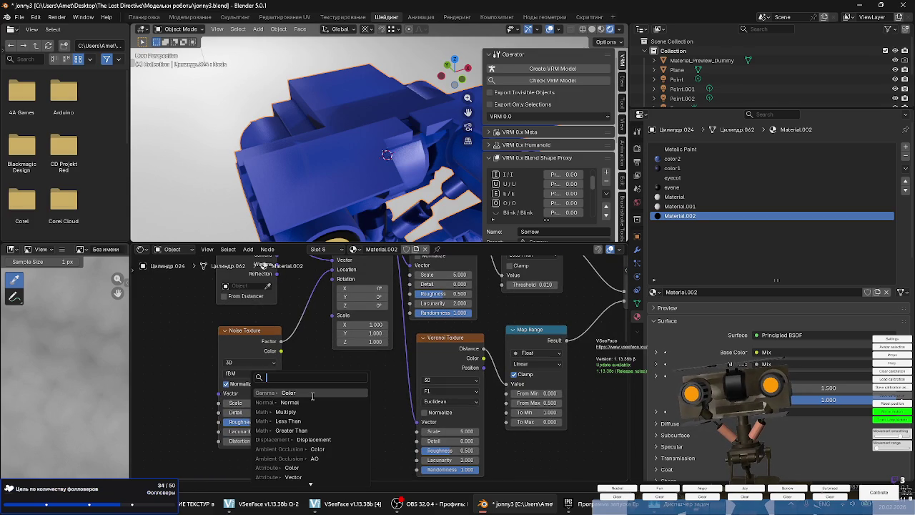
# Add a Value node driving the Scale inputs of both Voronoi Textures.
pyautogui.write('inpu')
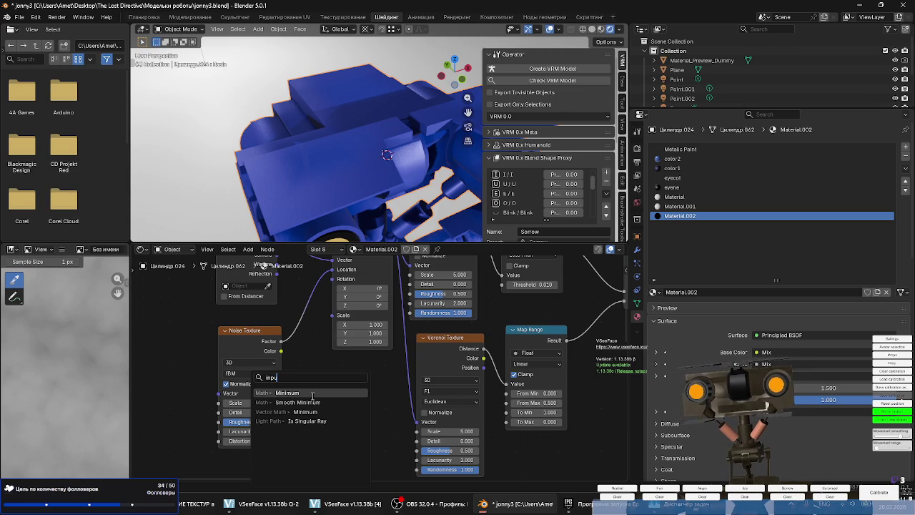
pyautogui.press('Escape')
pyautogui.hotkey('shift', 'a')
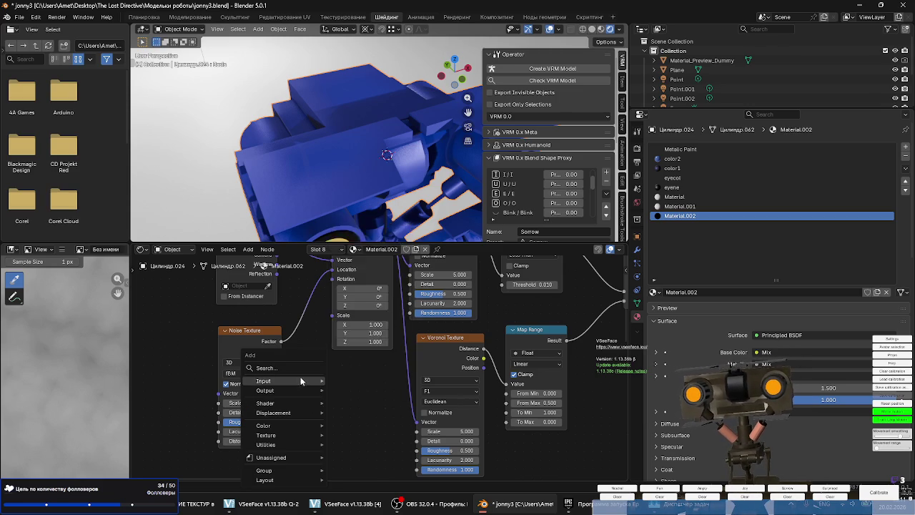
pyautogui.click(368, 358)
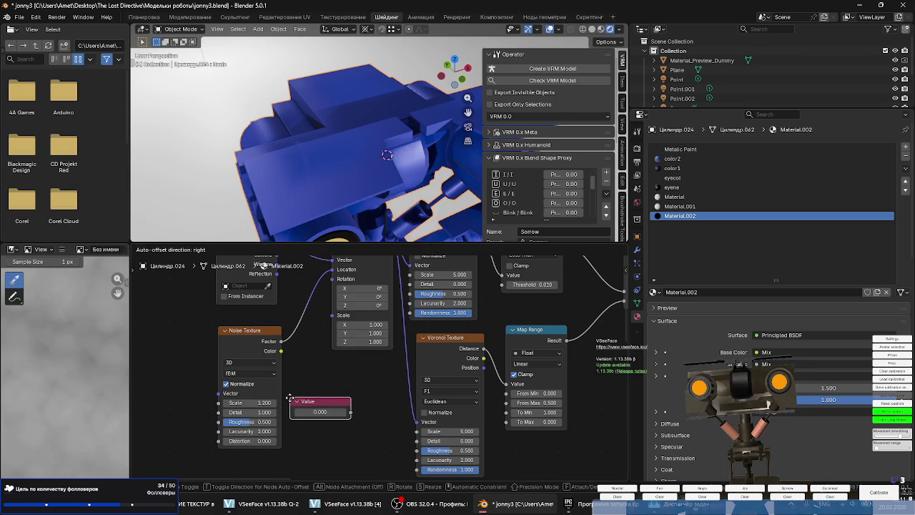
pyautogui.moveTo(349, 413); pyautogui.dragTo(408, 276)
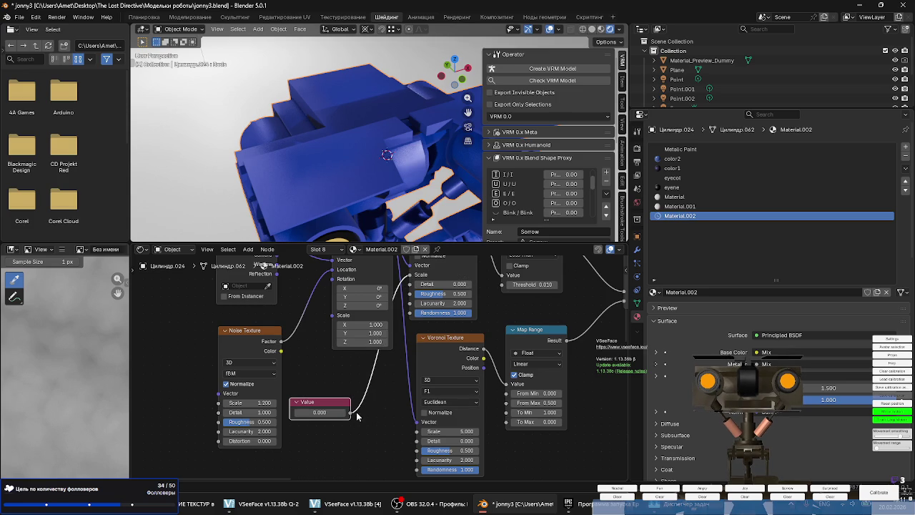
pyautogui.moveTo(392, 425); pyautogui.dragTo(417, 432)
# Enter 12.9 in the Value node, then drag it up to 53.400.
pyautogui.click(320, 412)
pyautogui.write('12.9')
pyautogui.press('Return')
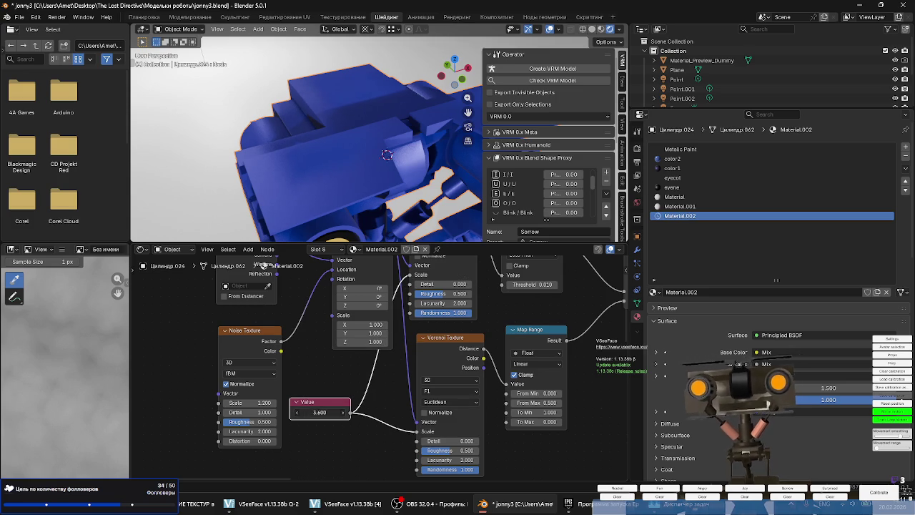
pyautogui.moveTo(320, 412)
pyautogui.mouseDown()
pyautogui.moveTo(344, 413)
pyautogui.moveTo(315, 413)
pyautogui.mouseUp()
pyautogui.write('53.400')
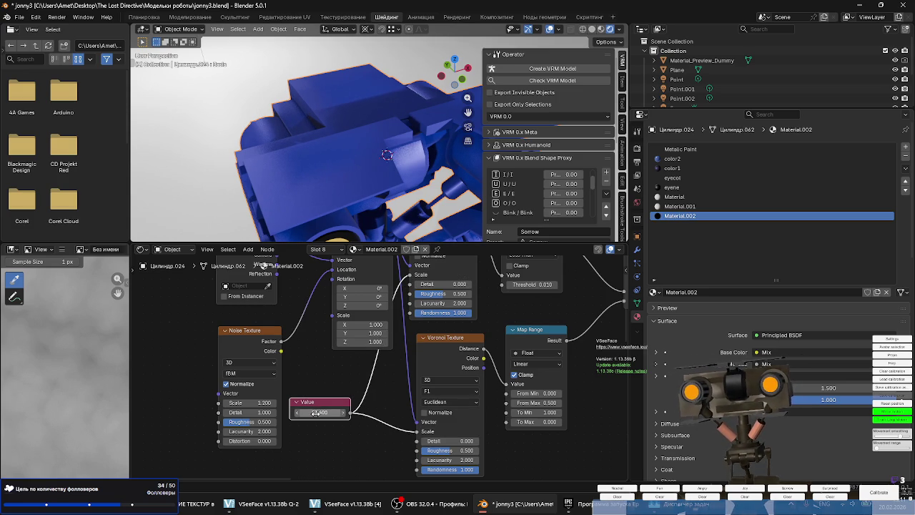
# Orbit the 3D viewport to another part of the robot and open its context menu.
pyautogui.scroll(-5, 372, 115)
pyautogui.scroll(5, 354, 211)
pyautogui.moveTo(402, 123)
pyautogui.mouseDown(button='middle')
pyautogui.moveTo(371, 171)
pyautogui.moveTo(376, 72)
pyautogui.moveTo(388, 126)
pyautogui.moveTo(247, 121)
pyautogui.moveTo(259, 146)
pyautogui.moveTo(298, 149)
pyautogui.mouseUp(button='middle')
pyautogui.rightClick(303, 142)
# Unwrap the entire robot mesh with Smart UV Project (66° angle limit), then return to Object Mode.
pyautogui.press('Escape')
pyautogui.press('Tab')
pyautogui.press('a')
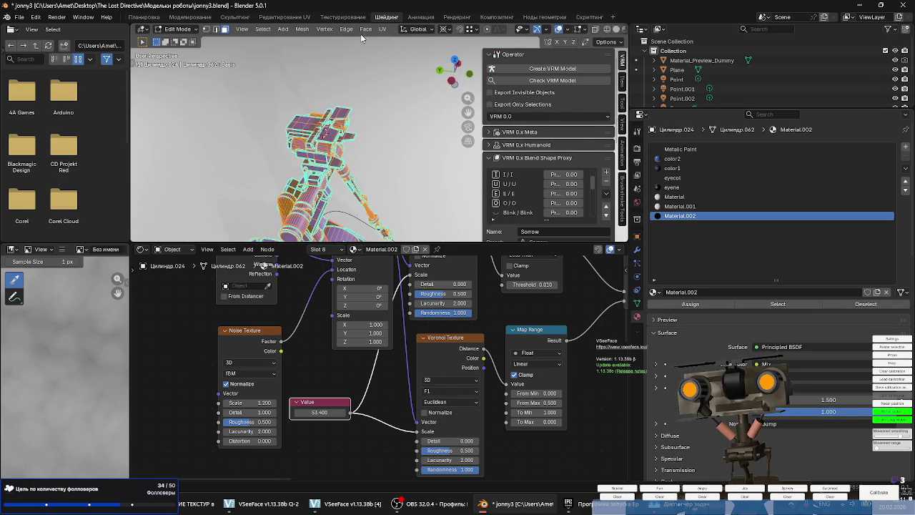
pyautogui.click(383, 30)
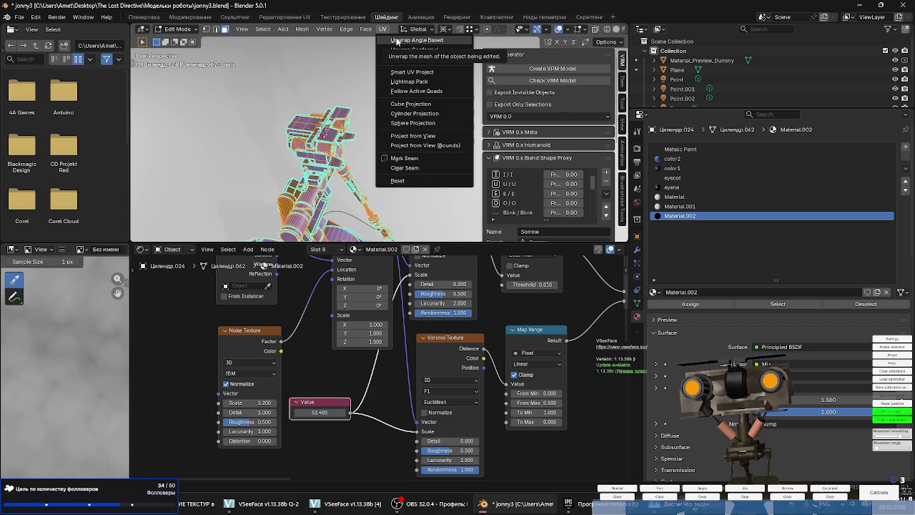
pyautogui.click(412, 72)
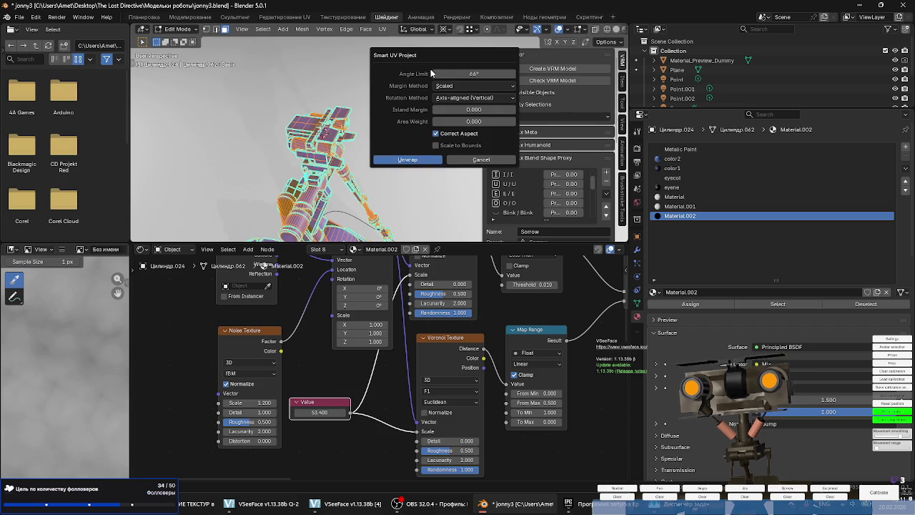
pyautogui.click(409, 161)
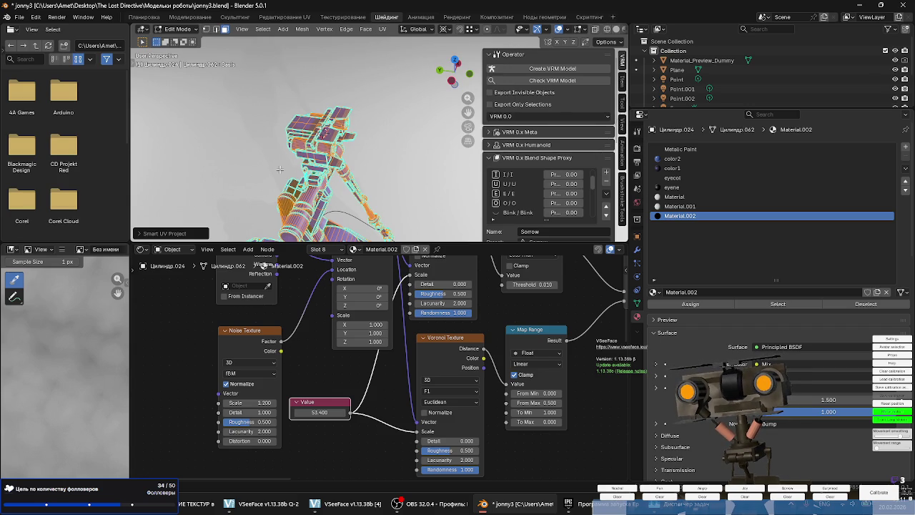
pyautogui.press('Tab')
pyautogui.scroll(2, 306, 104)
pyautogui.scroll(3, 305, 104)
pyautogui.scroll(3, 305, 105)
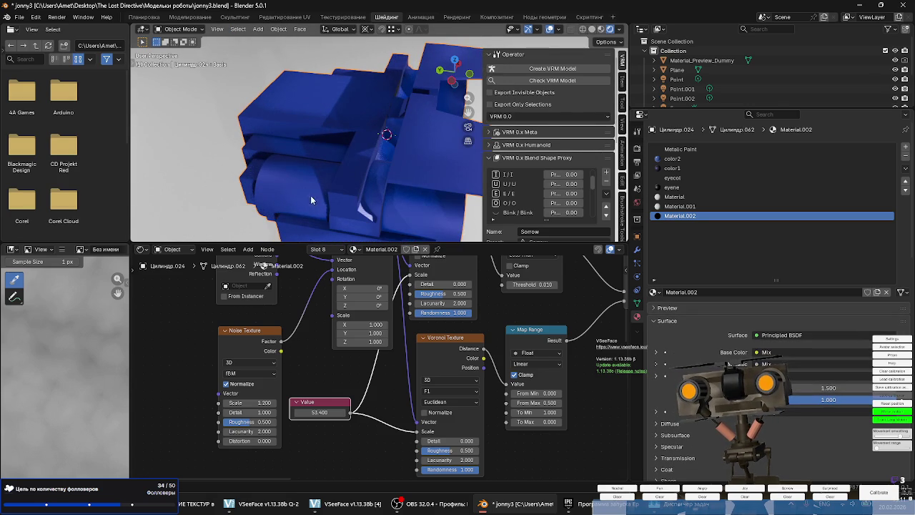
# Set the Noise Texture roughness to 0.564.
pyautogui.moveTo(308, 369); pyautogui.dragTo(353, 353, button='middle')
pyautogui.scroll(2, 353, 360)
pyautogui.moveTo(273, 427); pyautogui.dragTo(289, 427)
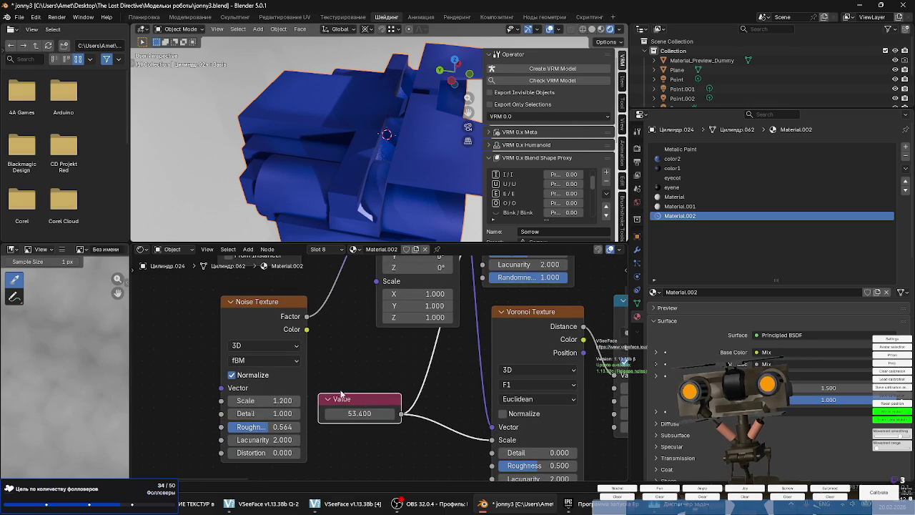
pyautogui.moveTo(338, 160)
pyautogui.mouseDown(button='middle')
pyautogui.moveTo(325, 123)
pyautogui.moveTo(297, 173)
pyautogui.moveTo(302, 114)
pyautogui.moveTo(313, 176)
pyautogui.mouseUp(button='middle')
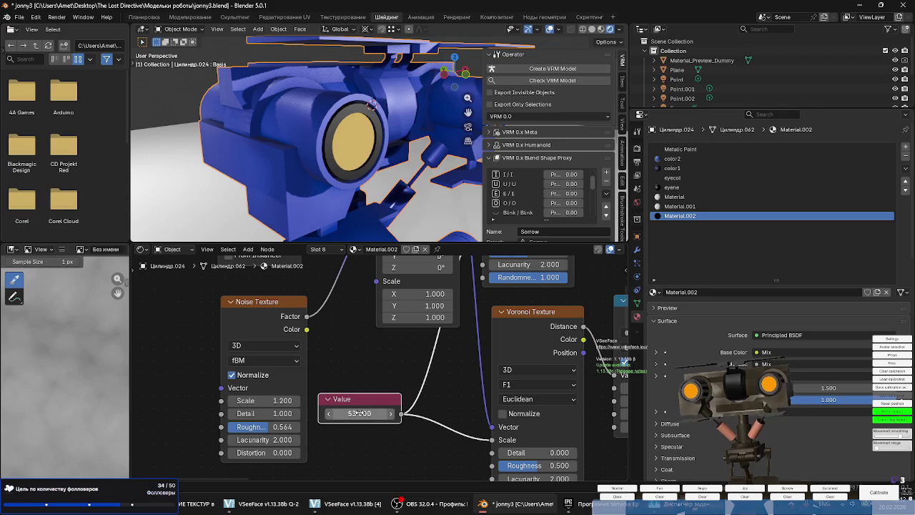
# Set the Value node driving the Voronoi Scale to 11.5.
pyautogui.moveTo(359, 413); pyautogui.dragTo(386, 414)
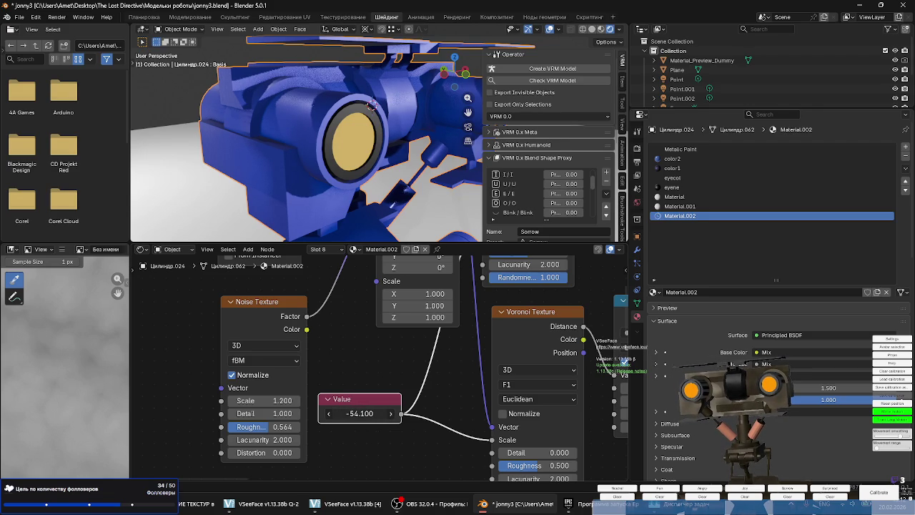
pyautogui.click(360, 413)
pyautogui.write('1')
pyautogui.press('Return')
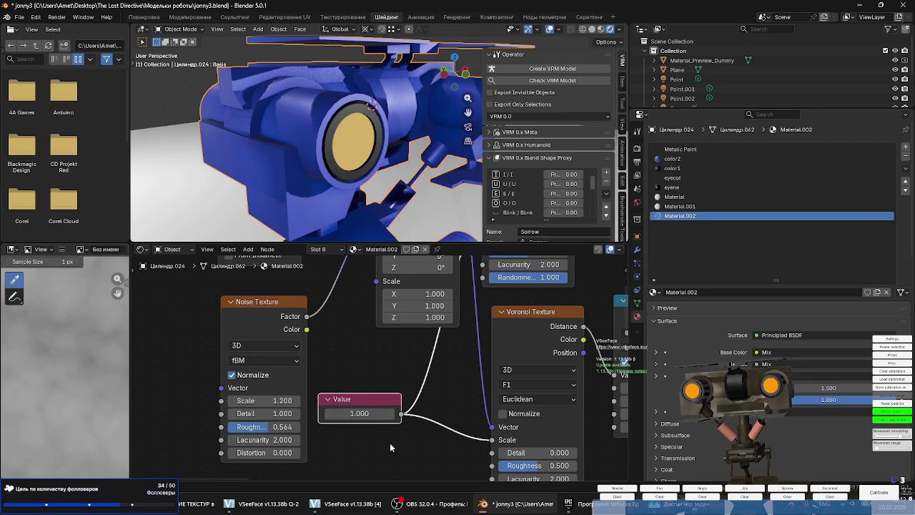
pyautogui.click(323, 415)
pyautogui.write('11.5')
pyautogui.press('Return')
# Move the Value node next to the Voronoi Texture node.
pyautogui.moveTo(323, 414); pyautogui.dragTo(370, 415)
pyautogui.scroll(-1, 357, 408)
pyautogui.scroll(-2, 322, 408)
pyautogui.moveTo(299, 404); pyautogui.dragTo(286, 392)
pyautogui.scroll(-2, 271, 429)
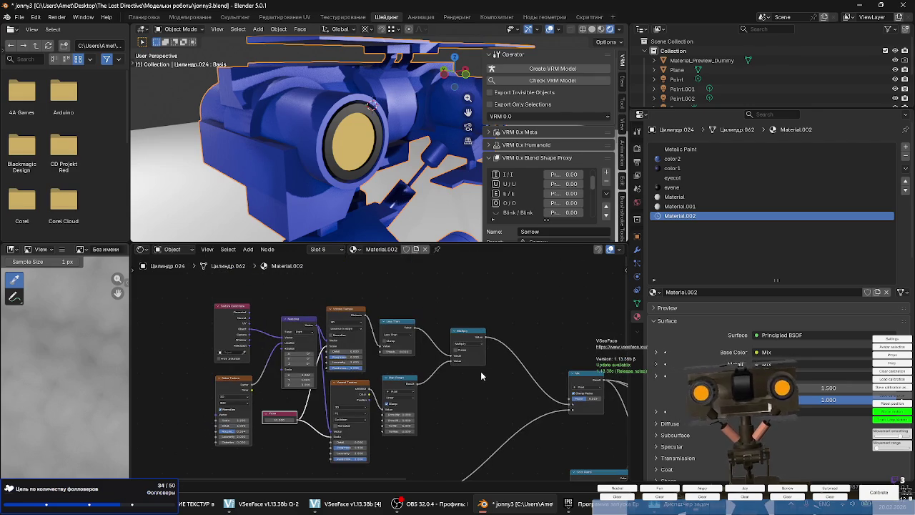
# Preview the Multiply node's mask on the robot and orbit to see the whole model.
pyautogui.scroll(2, 438, 354)
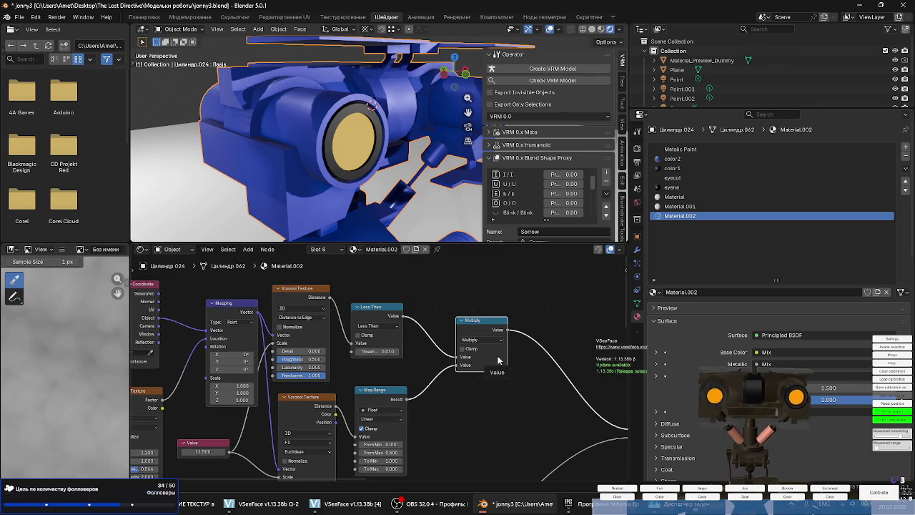
pyautogui.keyDown('ctrl'); pyautogui.keyDown('shift'); pyautogui.click(489, 369); pyautogui.keyUp('shift'); pyautogui.keyUp('ctrl')
pyautogui.scroll(-3, 308, 143)
pyautogui.scroll(-2, 307, 150)
pyautogui.moveTo(307, 157); pyautogui.dragTo(316, 207, button='middle')
pyautogui.scroll(2, 316, 208)
pyautogui.scroll(2, 316, 208)
pyautogui.scroll(3, 317, 208)
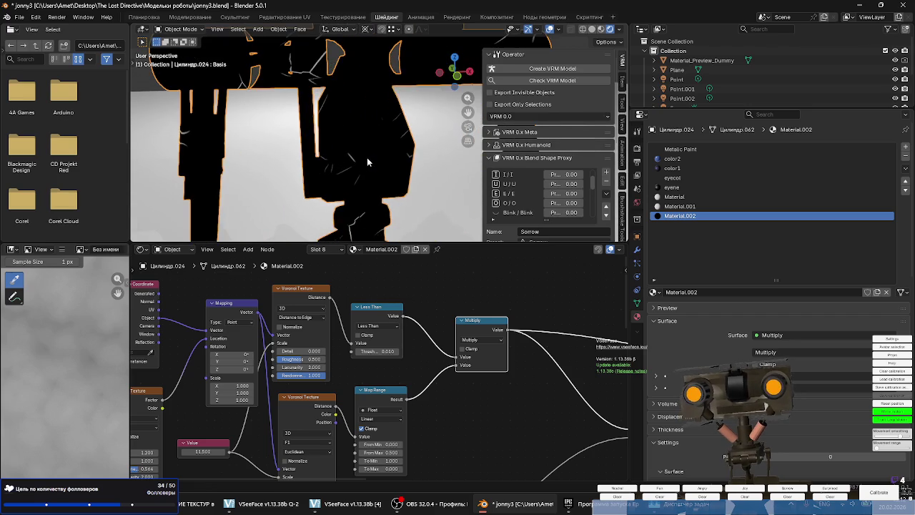
# Raise the Value node to 48.000 to scatter thin scratch streaks across the robot.
pyautogui.moveTo(206, 452)
pyautogui.mouseDown()
pyautogui.moveTo(236, 452)
pyautogui.moveTo(179, 452)
pyautogui.moveTo(218, 452)
pyautogui.mouseUp()
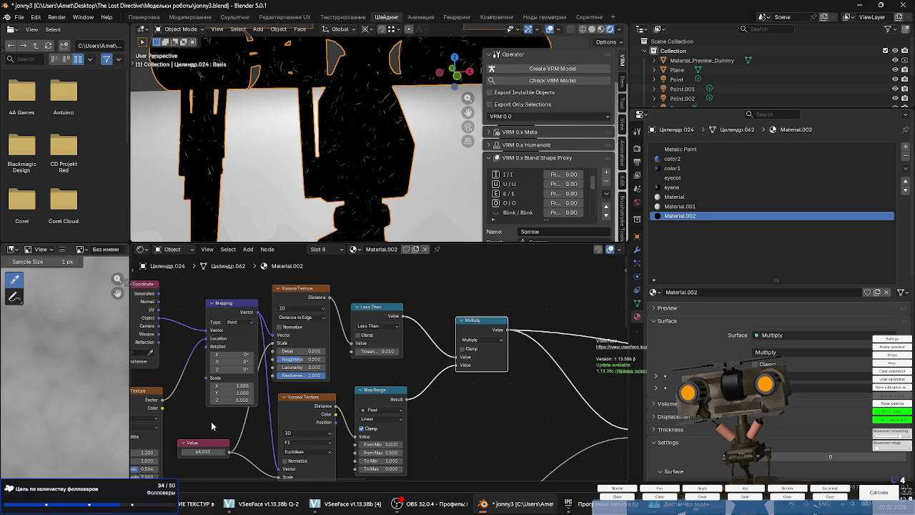
pyautogui.scroll(-3, 377, 163)
pyautogui.scroll(3, 377, 164)
pyautogui.moveTo(343, 157)
pyautogui.mouseDown(button='middle')
pyautogui.moveTo(377, 163)
pyautogui.moveTo(406, 196)
pyautogui.moveTo(374, 191)
pyautogui.mouseUp(button='middle')
pyautogui.scroll(4, 374, 190)
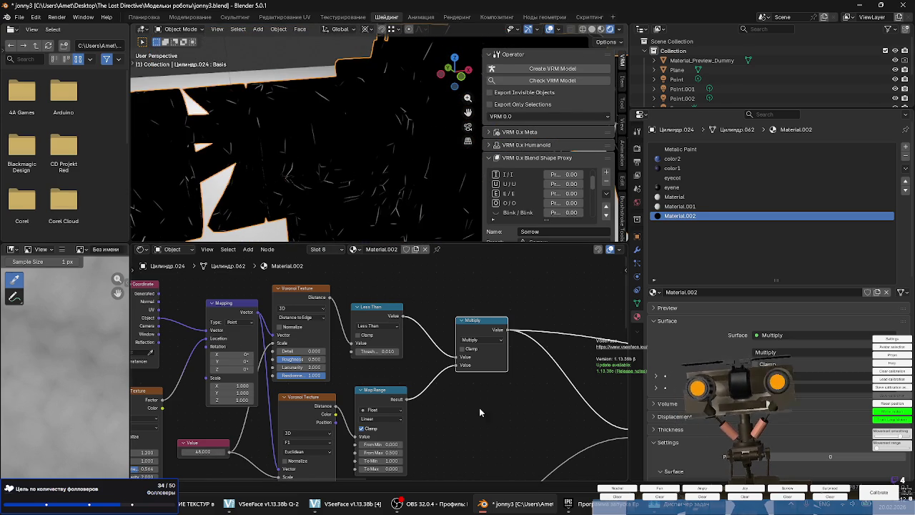
pyautogui.scroll(-5, 475, 408)
pyautogui.moveTo(413, 401); pyautogui.dragTo(229, 386, button='middle')
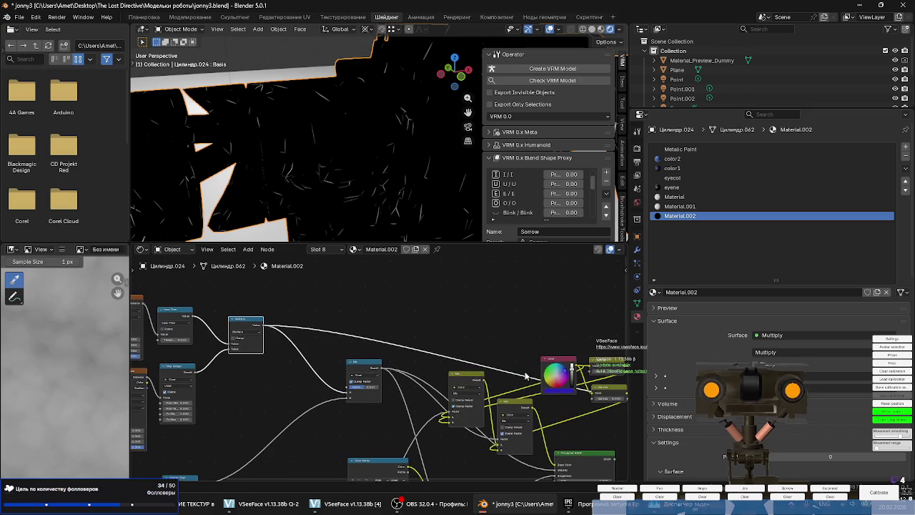
# Reconnect the Principled BSDF to the output so the robot shows its full blue material.
pyautogui.scroll(-2, 229, 386)
pyautogui.moveTo(286, 322); pyautogui.dragTo(389, 276, button='middle')
pyautogui.scroll(3, 497, 388)
pyautogui.keyDown('ctrl'); pyautogui.keyDown('shift'); pyautogui.click(457, 406); pyautogui.keyUp('shift'); pyautogui.keyUp('ctrl')
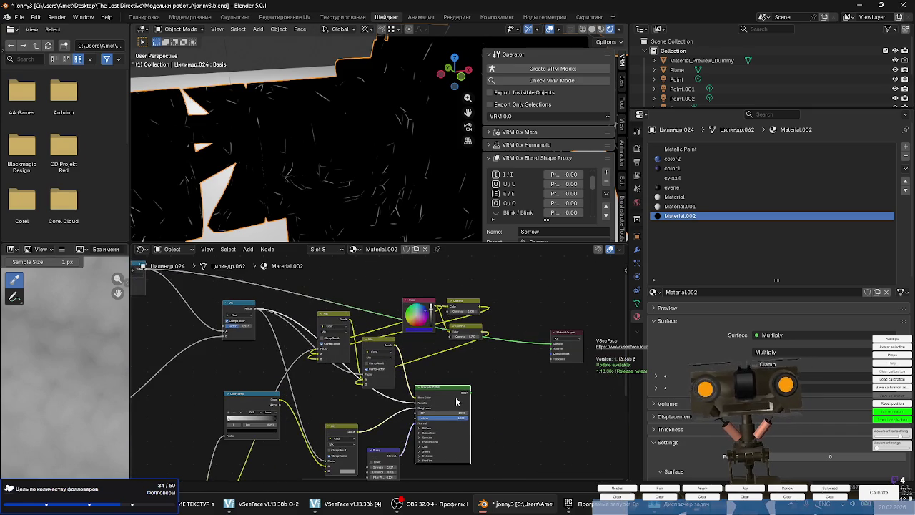
pyautogui.scroll(-2, 346, 162)
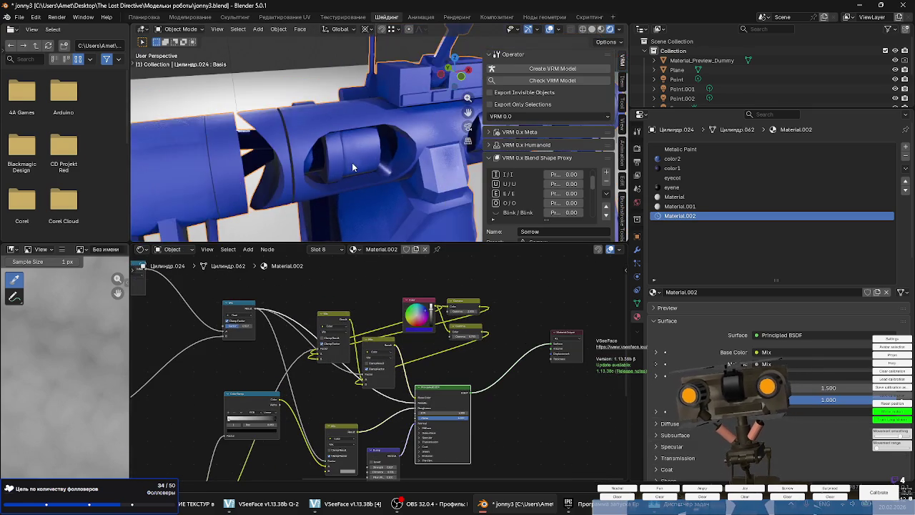
pyautogui.scroll(-3, 346, 162)
pyautogui.scroll(-3, 346, 162)
pyautogui.scroll(3, 344, 160)
pyautogui.scroll(2, 347, 171)
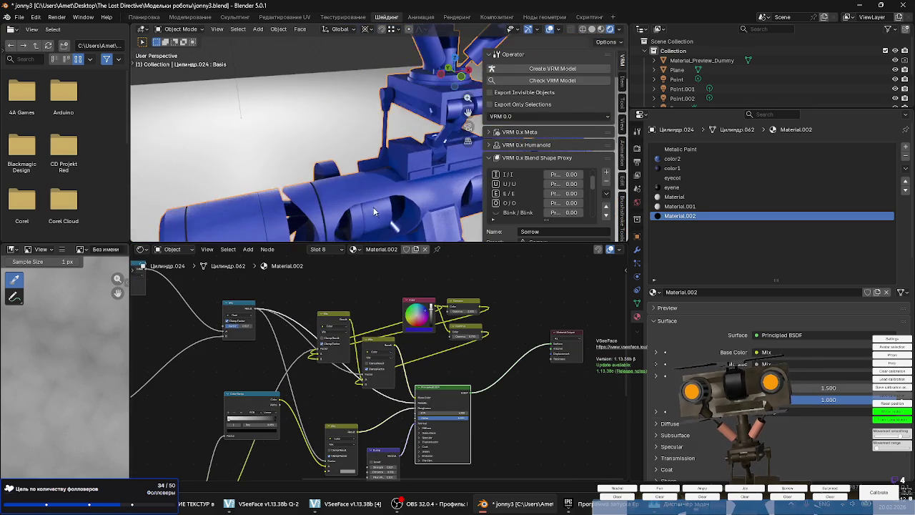
pyautogui.scroll(2, 353, 191)
pyautogui.scroll(2, 354, 193)
pyautogui.scroll(1, 354, 200)
pyautogui.scroll(2, 353, 197)
pyautogui.scroll(2, 346, 192)
pyautogui.scroll(2, 341, 183)
pyautogui.moveTo(357, 191)
pyautogui.mouseDown(button='middle')
pyautogui.moveTo(379, 150)
pyautogui.moveTo(410, 184)
pyautogui.mouseUp(button='middle')
# Set the Float Mix node's Factor to 0.650.
pyautogui.moveTo(213, 374); pyautogui.dragTo(331, 371, button='middle')
pyautogui.scroll(2, 331, 372)
pyautogui.scroll(1, 393, 295)
pyautogui.scroll(2, 392, 294)
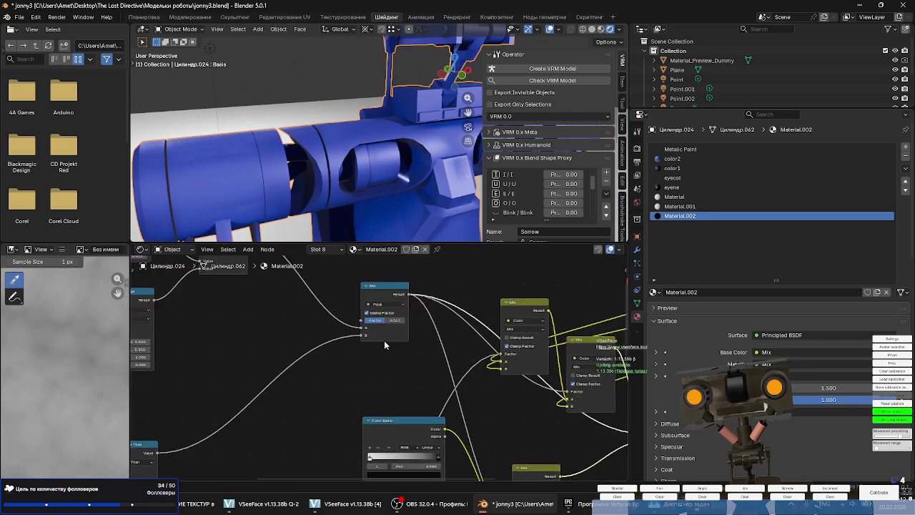
pyautogui.scroll(2, 383, 348)
pyautogui.moveTo(381, 314)
pyautogui.mouseDown()
pyautogui.moveTo(404, 313)
pyautogui.moveTo(353, 313)
pyautogui.moveTo(377, 314)
pyautogui.mouseUp()
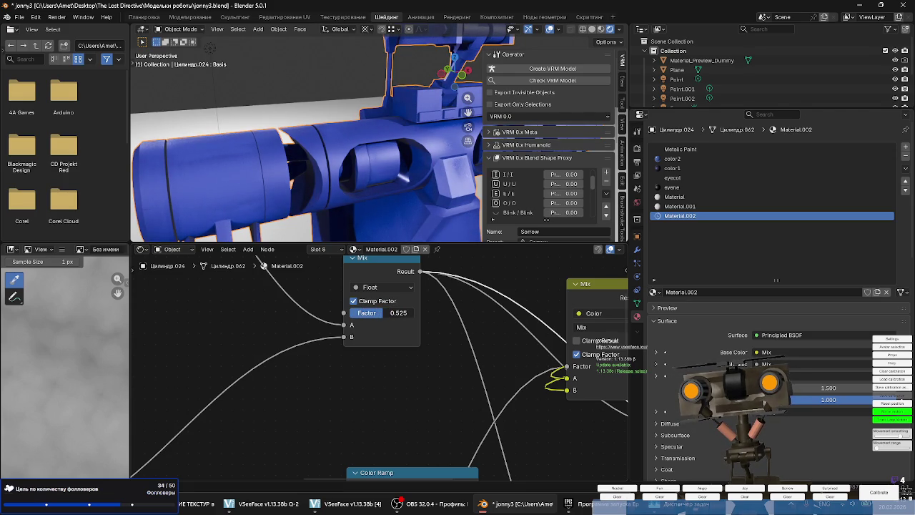
pyautogui.moveTo(386, 313); pyautogui.dragTo(390, 313)
pyautogui.moveTo(365, 172)
pyautogui.mouseDown(button='middle')
pyautogui.moveTo(374, 179)
pyautogui.moveTo(391, 141)
pyautogui.mouseUp(button='middle')
pyautogui.scroll(-3, 362, 173)
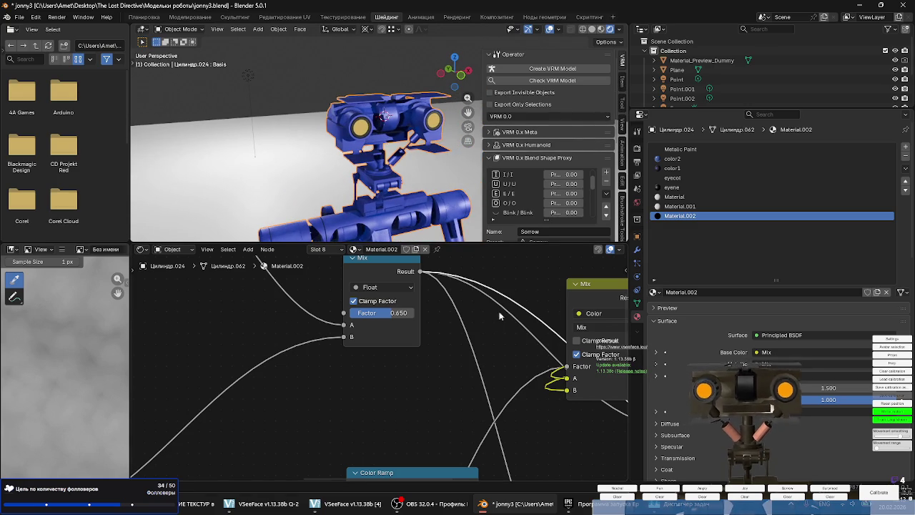
pyautogui.scroll(-3, 500, 312)
pyautogui.moveTo(357, 322); pyautogui.dragTo(251, 323, button='middle')
pyautogui.scroll(2, 416, 346)
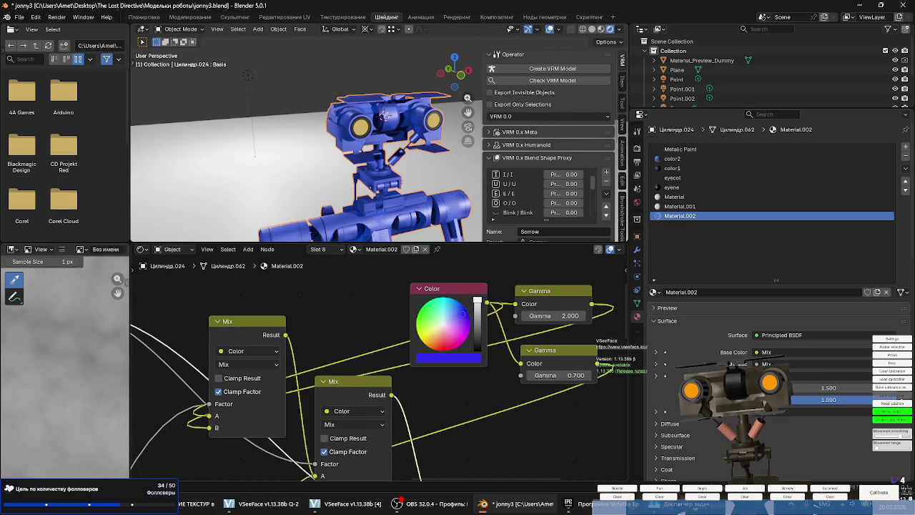
# Lower the Color node's value so the robot's base colour turns gray.
pyautogui.moveTo(477, 306)
pyautogui.mouseDown()
pyautogui.moveTo(477, 337)
pyautogui.moveTo(477, 306)
pyautogui.moveTo(446, 322)
pyautogui.moveTo(477, 328)
pyautogui.mouseUp()
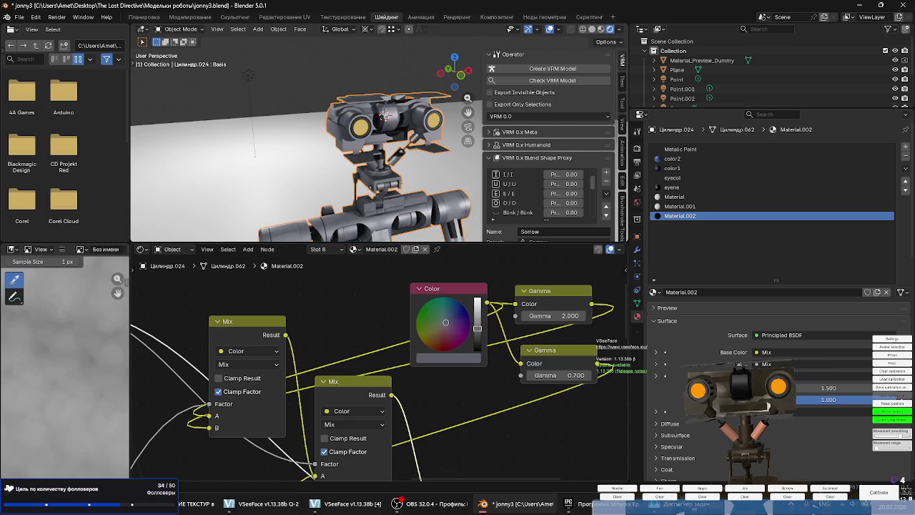
pyautogui.scroll(5, 399, 175)
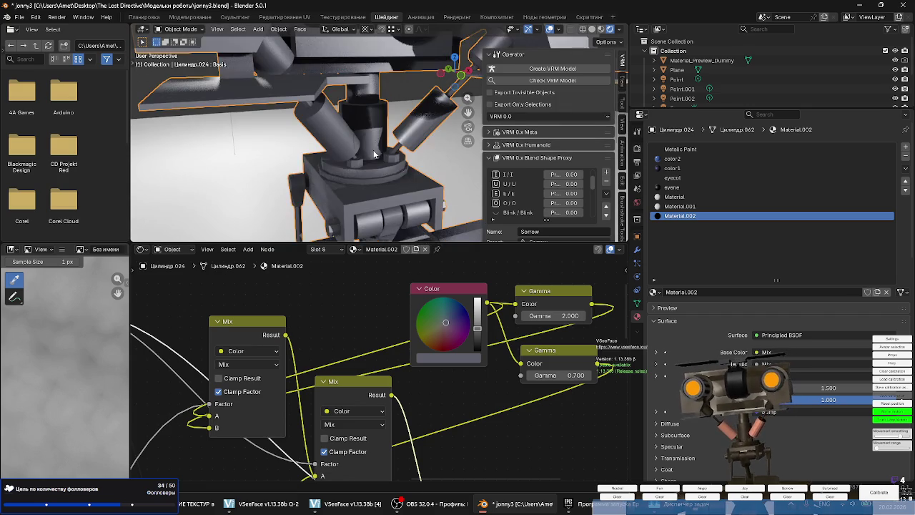
pyautogui.moveTo(371, 158); pyautogui.dragTo(406, 172, button='middle')
pyautogui.scroll(-4, 406, 171)
pyautogui.scroll(-3, 405, 172)
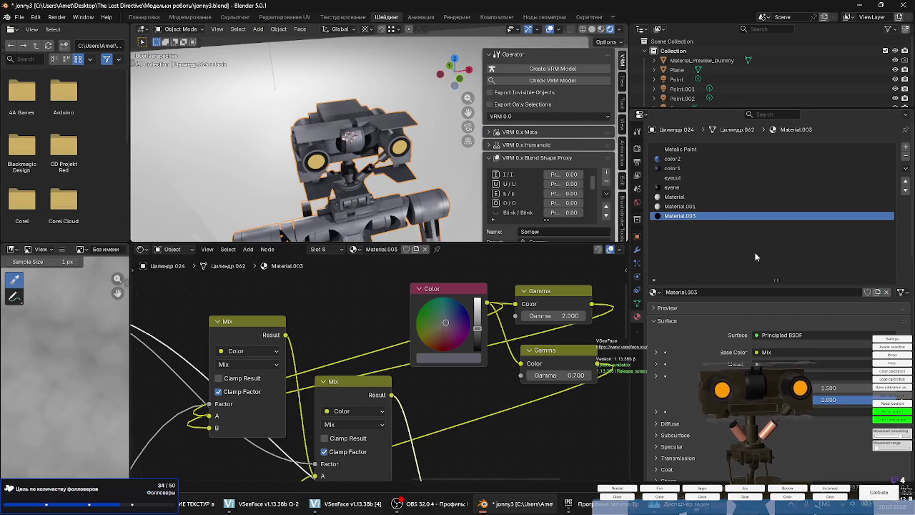
# Copy the gray material into a new one named 'gray base' and add an empty slot below.
pyautogui.click(877, 293)
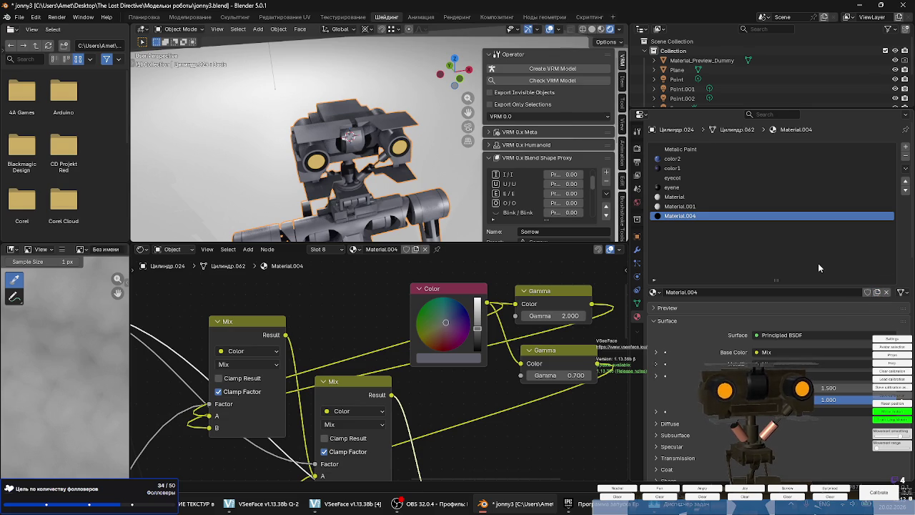
pyautogui.click(907, 148)
pyautogui.click(686, 217)
pyautogui.write('gray base')
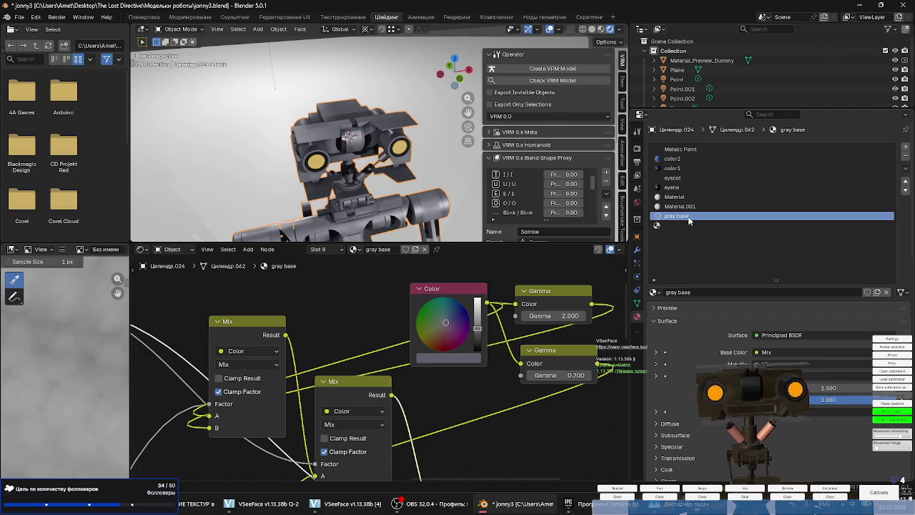
pyautogui.press('Return')
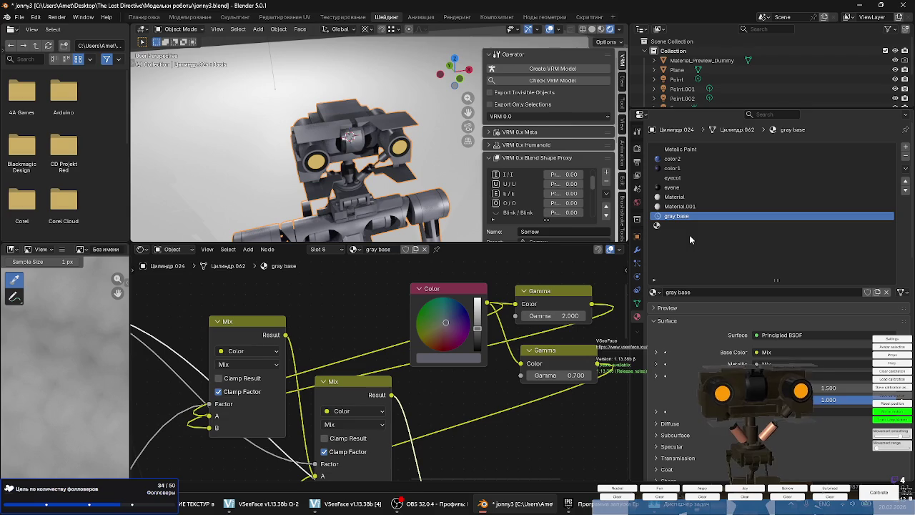
pyautogui.scroll(-1, 470, 367)
pyautogui.scroll(-1, 469, 369)
pyautogui.scroll(-2, 466, 370)
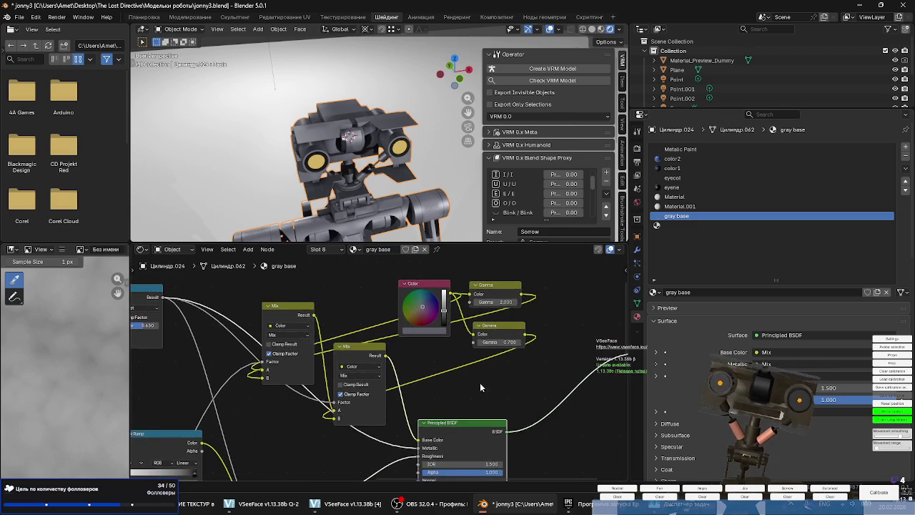
pyautogui.scroll(-1, 464, 373)
pyautogui.scroll(1, 465, 373)
pyautogui.scroll(2, 443, 361)
pyautogui.scroll(2, 428, 349)
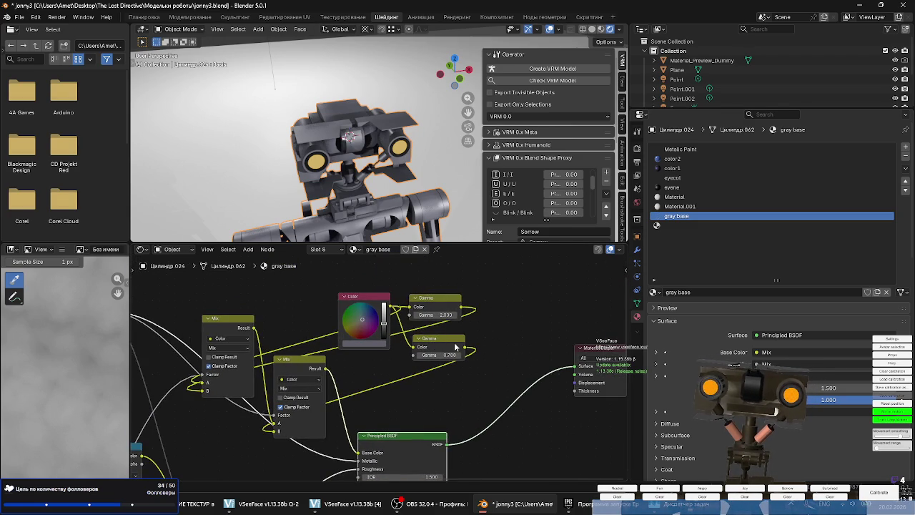
# Assign the existing Material.002 to the new empty material slot.
pyautogui.click(683, 225)
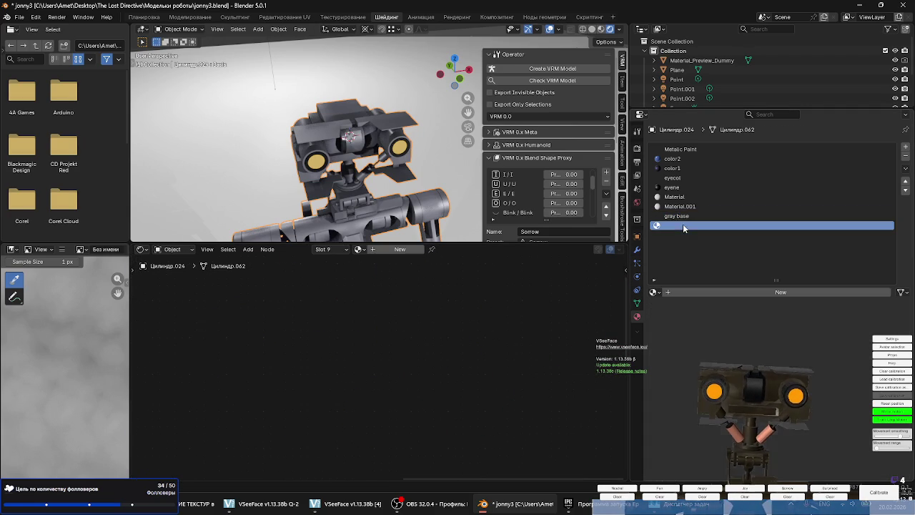
pyautogui.click(655, 292)
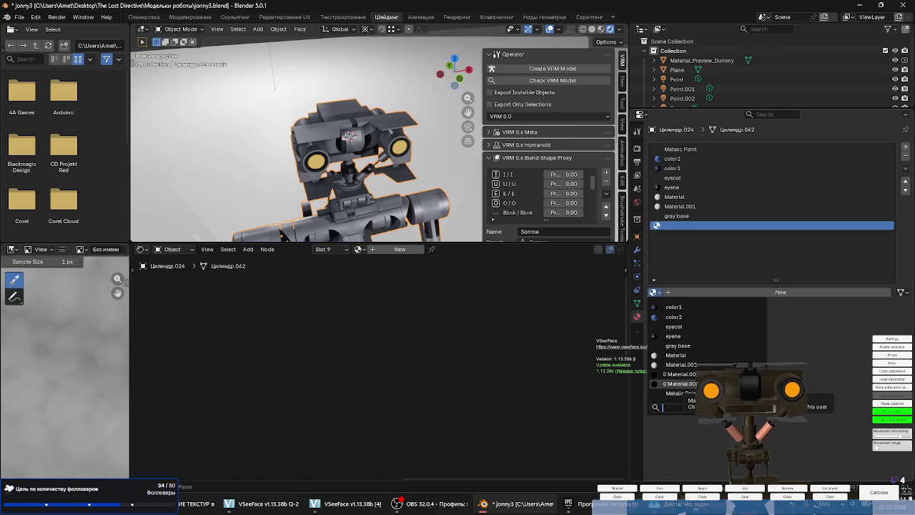
pyautogui.click(680, 374)
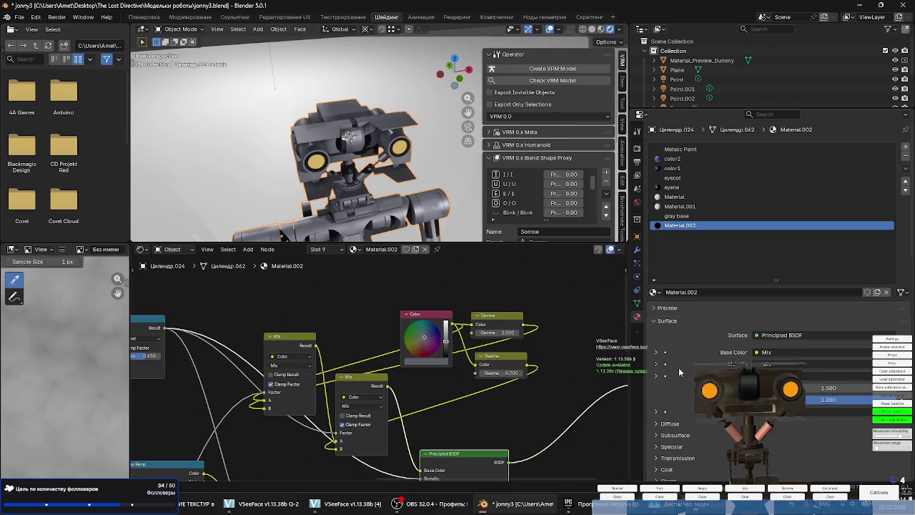
pyautogui.scroll(1, 466, 349)
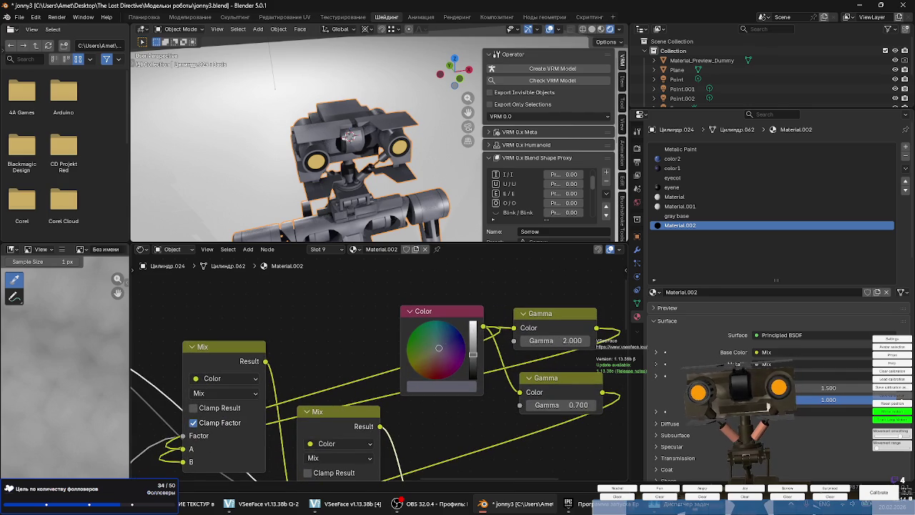
# Make Material.002's colour full bright blue again and enter Edit Mode.
pyautogui.click(464, 340)
pyautogui.moveTo(472, 353); pyautogui.dragTo(472, 325)
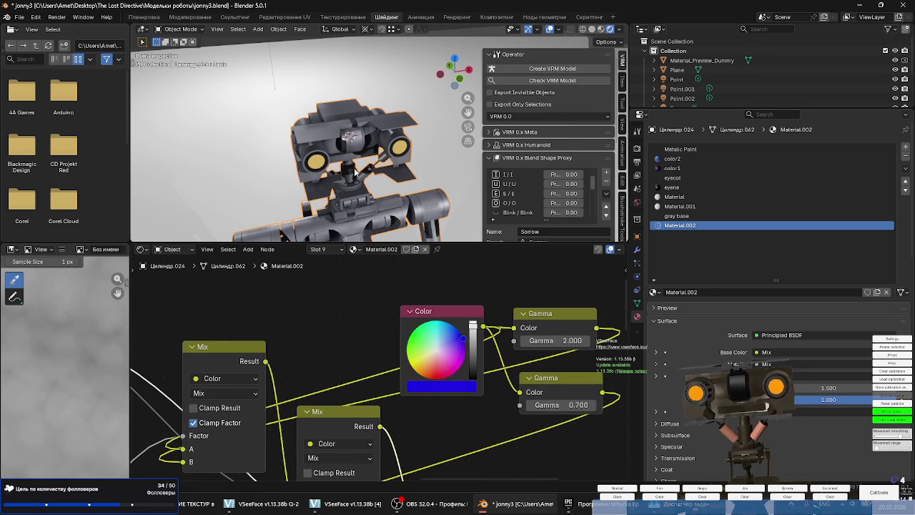
pyautogui.scroll(2, 359, 175)
pyautogui.scroll(1, 329, 157)
pyautogui.press('Tab')
pyautogui.scroll(2, 297, 141)
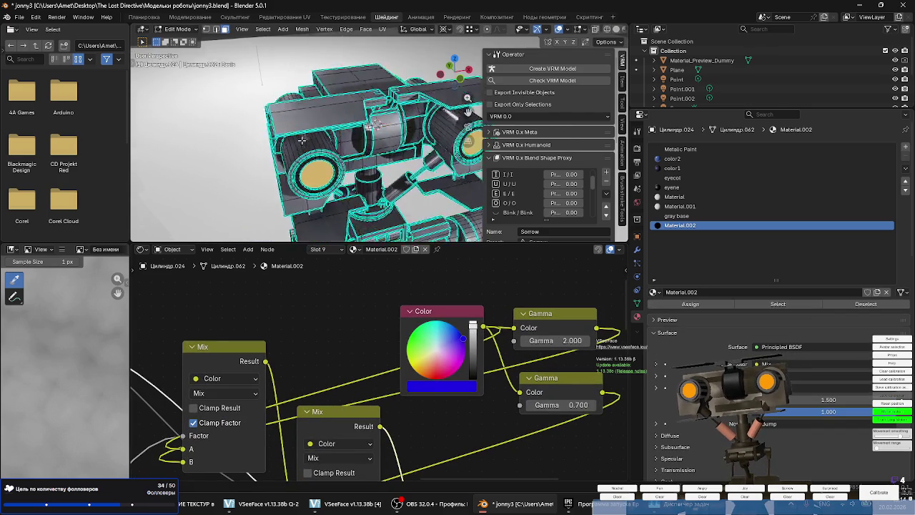
# Orbit to a side-on view of the eyes and select only the eye cylinder.
pyautogui.moveTo(298, 140); pyautogui.dragTo(336, 144, button='middle')
pyautogui.scroll(2, 343, 146)
pyautogui.scroll(1, 352, 147)
pyautogui.scroll(-2, 352, 147)
pyautogui.moveTo(277, 133); pyautogui.dragTo(263, 142, button='middle')
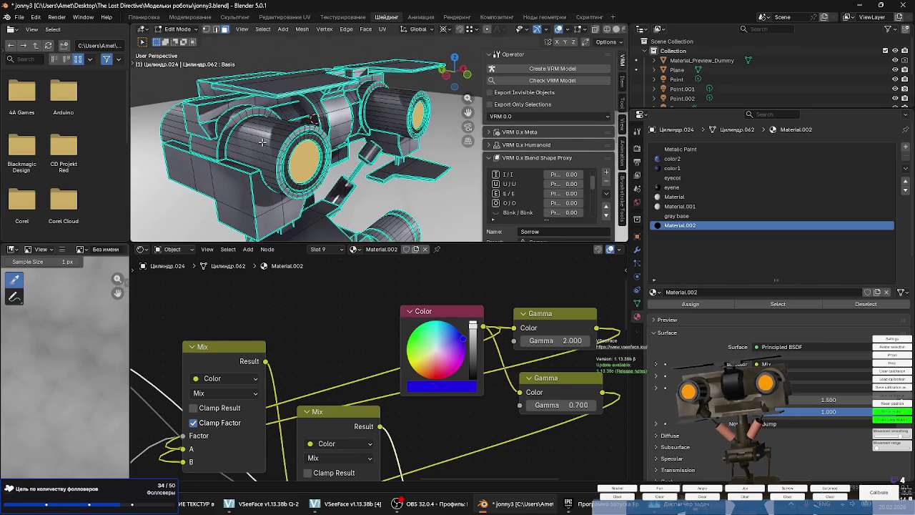
pyautogui.press('l')
pyautogui.hotkey('alt', 'a')
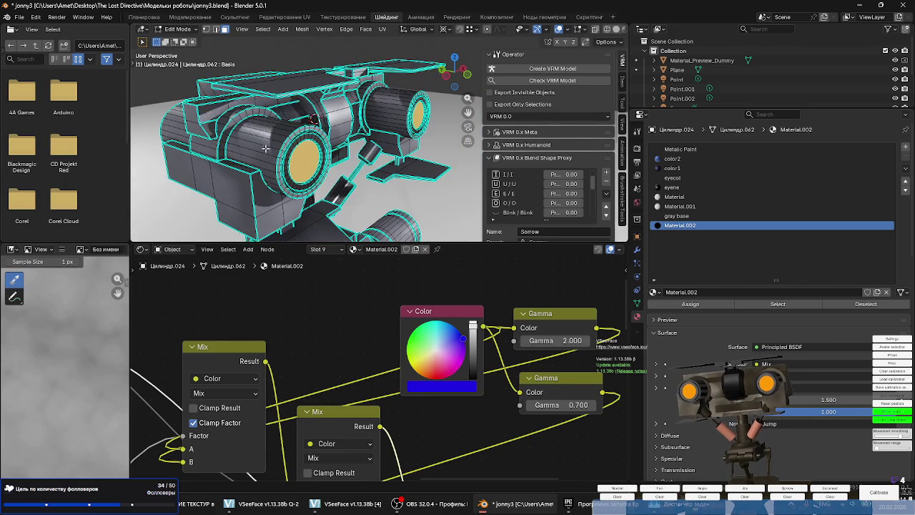
pyautogui.press('l')
pyautogui.scroll(2, 268, 165)
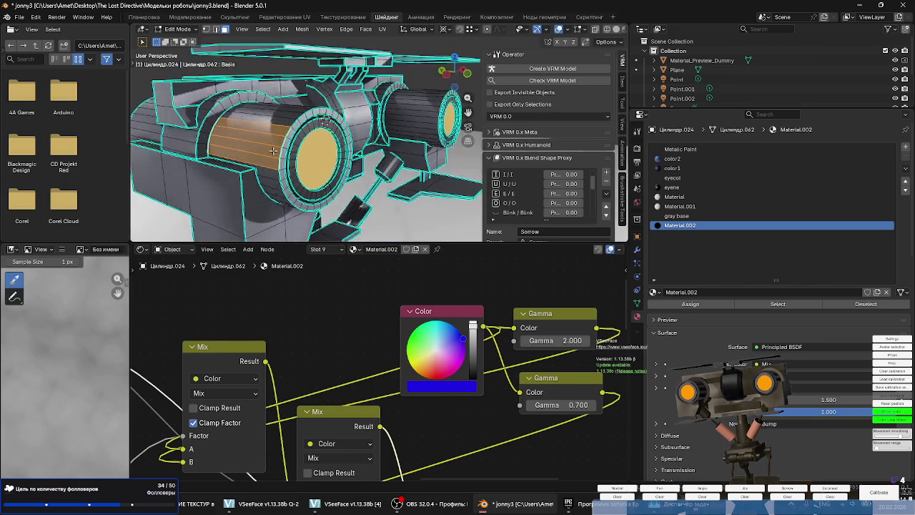
pyautogui.scroll(2, 268, 164)
pyautogui.scroll(2, 272, 172)
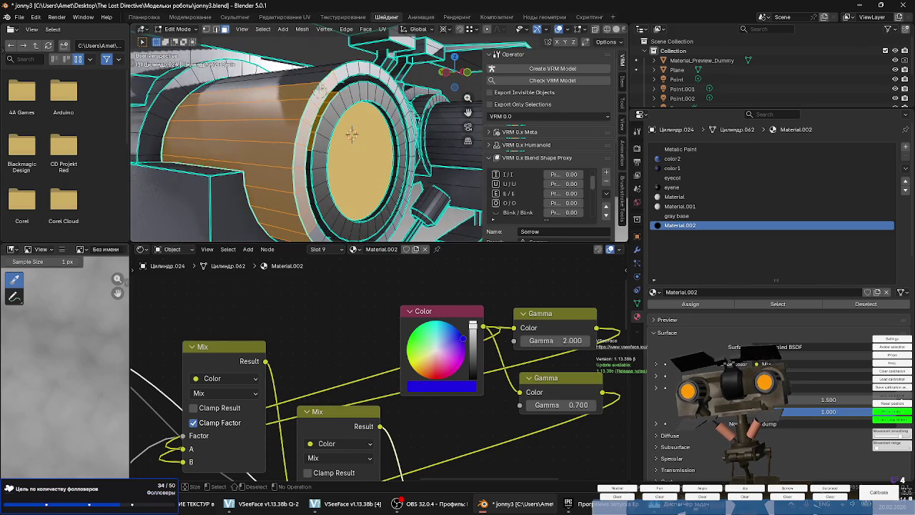
# Adjust the selection to the long cylinder's lower section and make gray base the active material.
pyautogui.hotkey('shift', 'l')
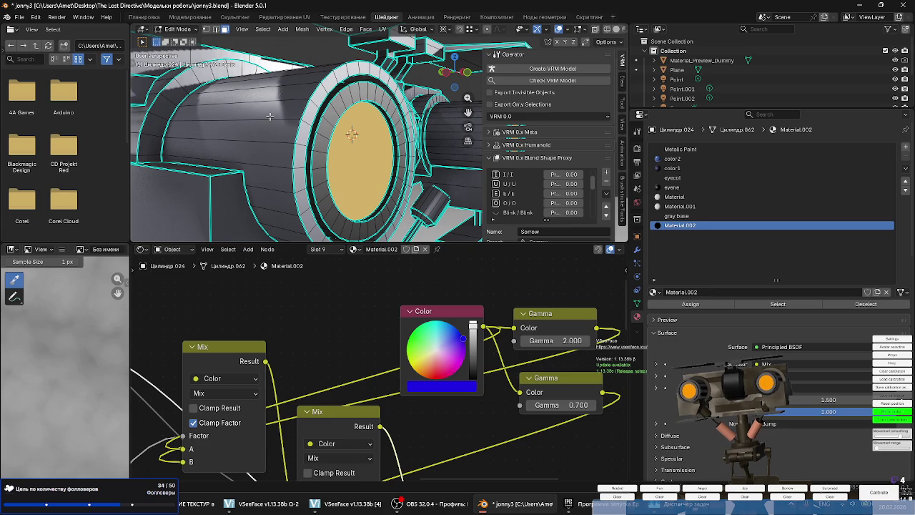
pyautogui.press('l')
pyautogui.press('l')
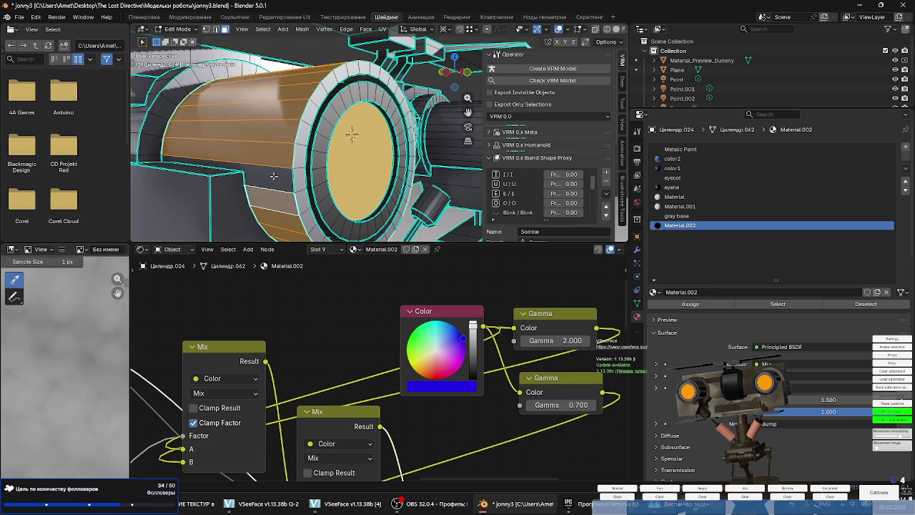
pyautogui.hotkey('shift', 'l')
pyautogui.press('l')
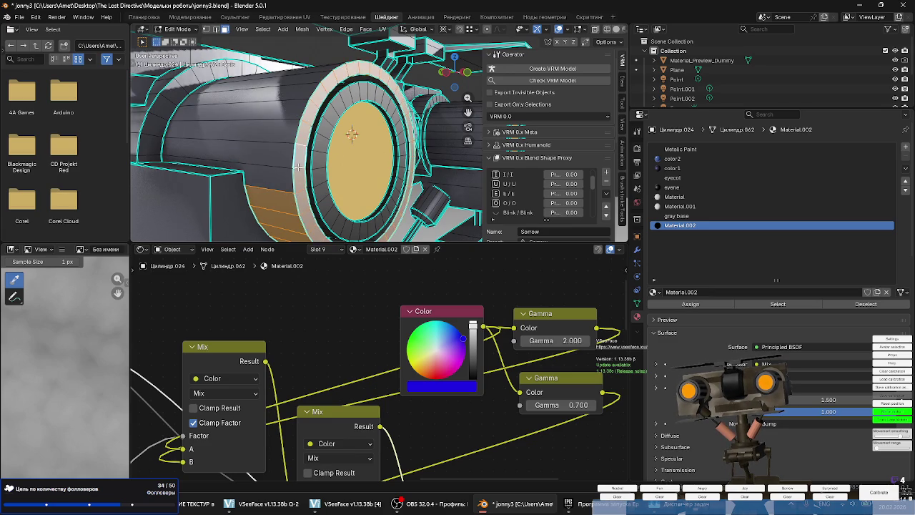
pyautogui.press('l')
pyautogui.keyDown('shift'); pyautogui.click(275, 170); pyautogui.keyUp('shift')
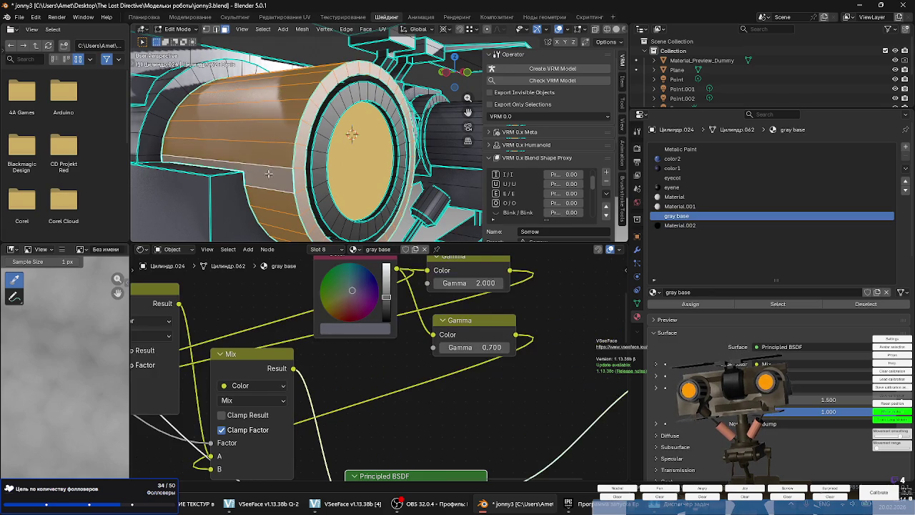
# Select the curved side faces of the first eye cylinder, undoing an accidental box selection.
pyautogui.moveTo(275, 170); pyautogui.dragTo(422, 146, button='middle')
pyautogui.scroll(3, 307, 136)
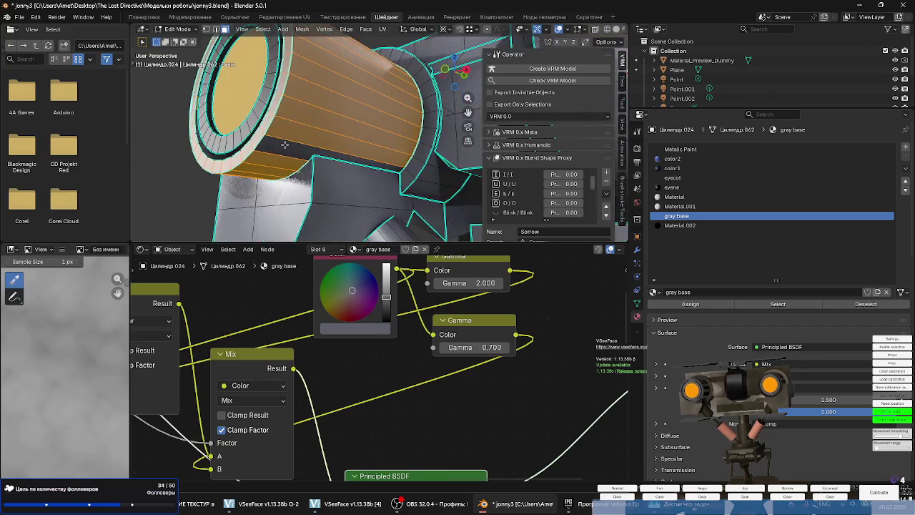
pyautogui.scroll(-3, 307, 136)
pyautogui.moveTo(308, 136)
pyautogui.mouseDown(button='middle')
pyautogui.moveTo(401, 192)
pyautogui.moveTo(367, 167)
pyautogui.mouseUp(button='middle')
pyautogui.scroll(-5, 401, 192)
pyautogui.scroll(4, 367, 167)
pyautogui.scroll(4, 343, 183)
pyautogui.click(317, 199)
pyautogui.moveTo(317, 199); pyautogui.dragTo(343, 183, button='middle')
pyautogui.scroll(2, 351, 178)
pyautogui.press('l')
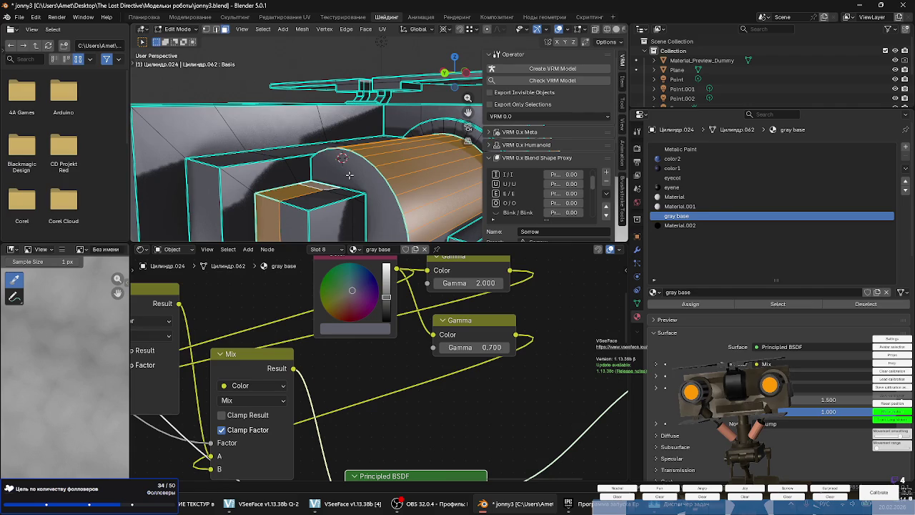
pyautogui.hotkey('ctrl', 'z')
pyautogui.scroll(-3, 349, 174)
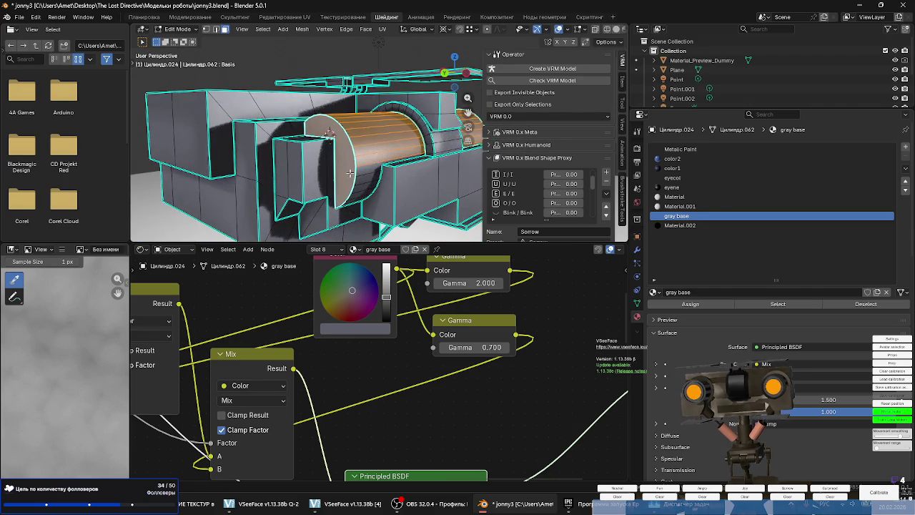
# Add the second eye cylinder's curved faces and orbit around the head to check coverage.
pyautogui.moveTo(372, 188)
pyautogui.mouseDown(button='middle')
pyautogui.moveTo(364, 154)
pyautogui.moveTo(429, 158)
pyautogui.mouseUp(button='middle')
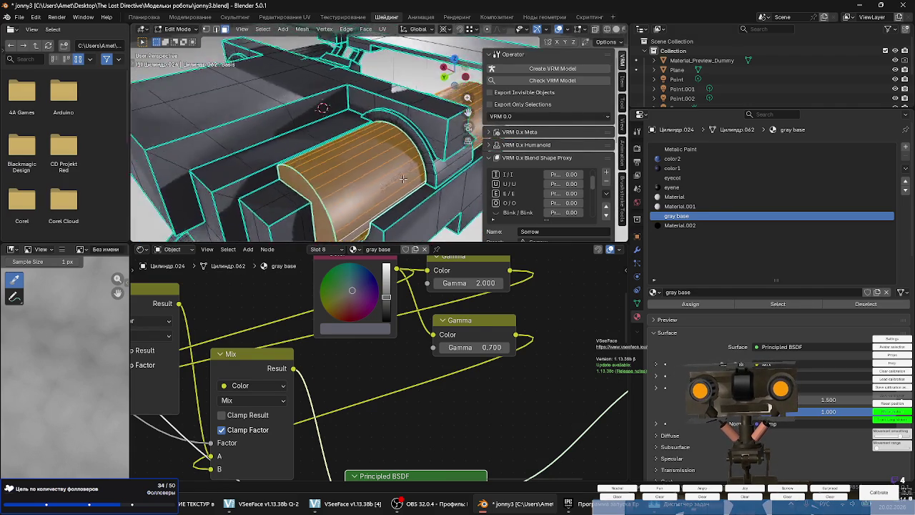
pyautogui.scroll(5, 476, 174)
pyautogui.scroll(-3, 475, 173)
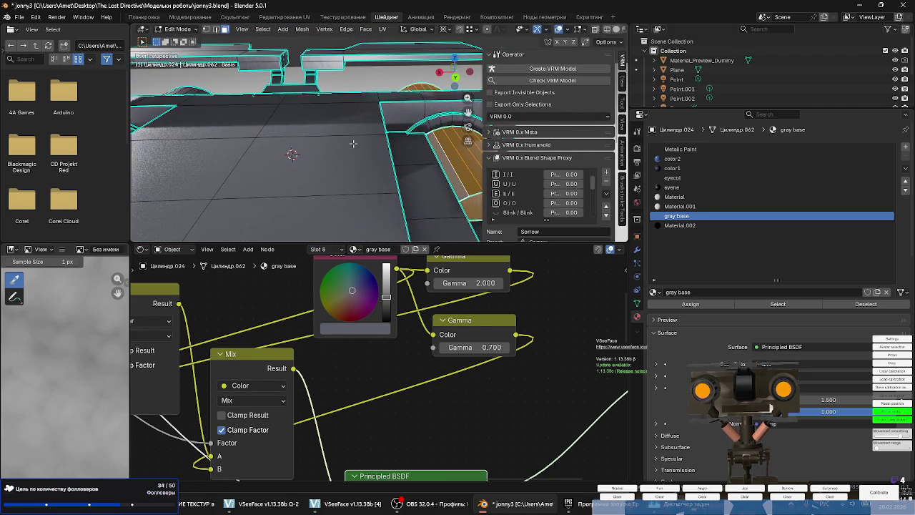
pyautogui.scroll(-3, 367, 158)
pyautogui.moveTo(367, 158); pyautogui.dragTo(422, 150, button='middle')
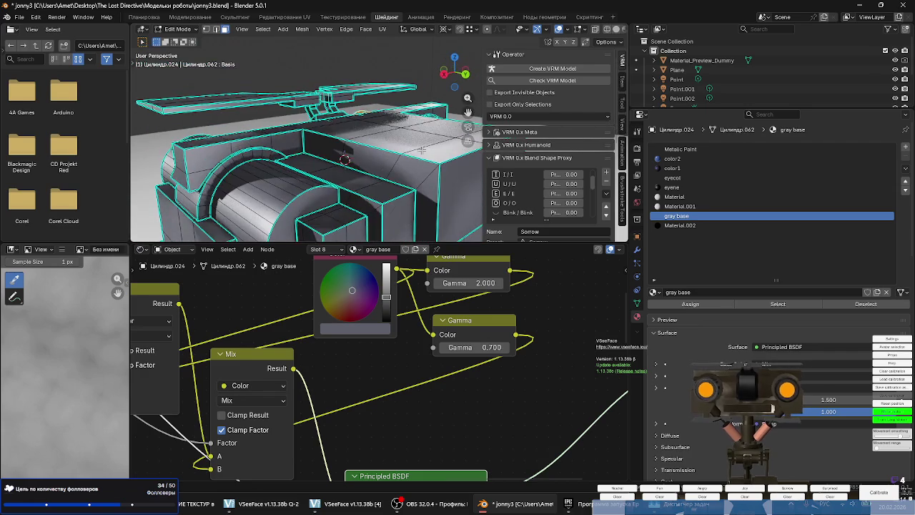
pyautogui.keyDown('alt'); pyautogui.click(276, 187); pyautogui.keyUp('alt')
pyautogui.moveTo(293, 194); pyautogui.dragTo(274, 157, button='middle')
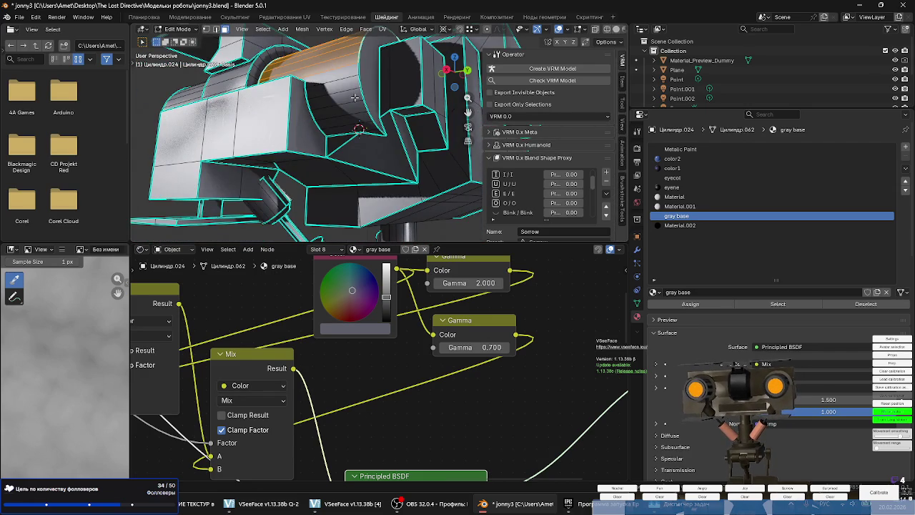
pyautogui.moveTo(358, 101); pyautogui.dragTo(290, 188, button='middle')
pyautogui.moveTo(146, 185); pyautogui.dragTo(225, 119, button='middle')
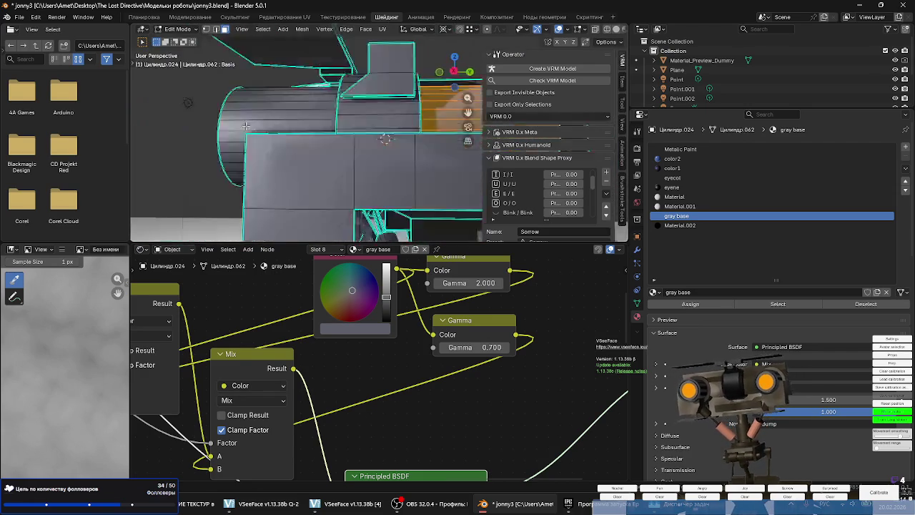
pyautogui.moveTo(388, 129)
pyautogui.mouseDown(button='middle')
pyautogui.moveTo(245, 129)
pyautogui.moveTo(332, 175)
pyautogui.moveTo(413, 127)
pyautogui.moveTo(393, 120)
pyautogui.moveTo(293, 149)
pyautogui.moveTo(465, 196)
pyautogui.moveTo(393, 140)
pyautogui.mouseUp(button='middle')
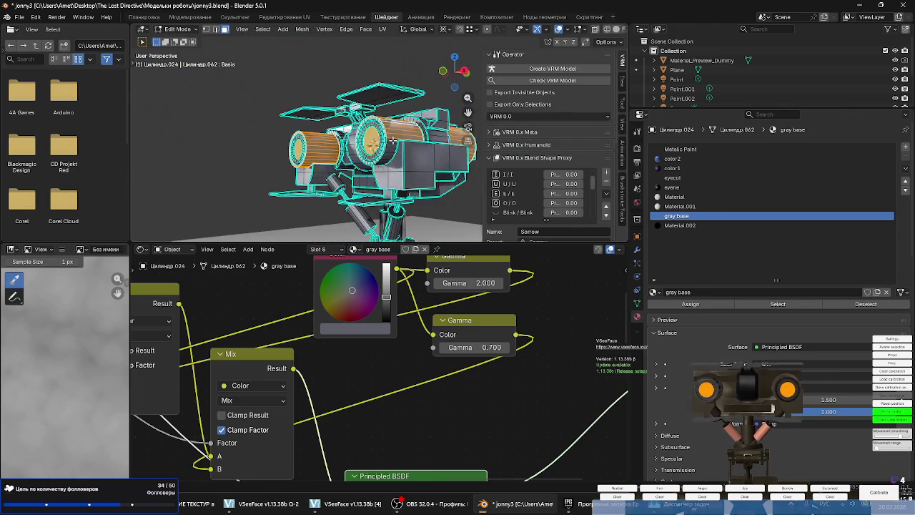
pyautogui.scroll(5, 393, 140)
pyautogui.moveTo(389, 139)
pyautogui.mouseDown(button='middle')
pyautogui.moveTo(442, 161)
pyautogui.moveTo(366, 165)
pyautogui.moveTo(426, 166)
pyautogui.mouseUp(button='middle')
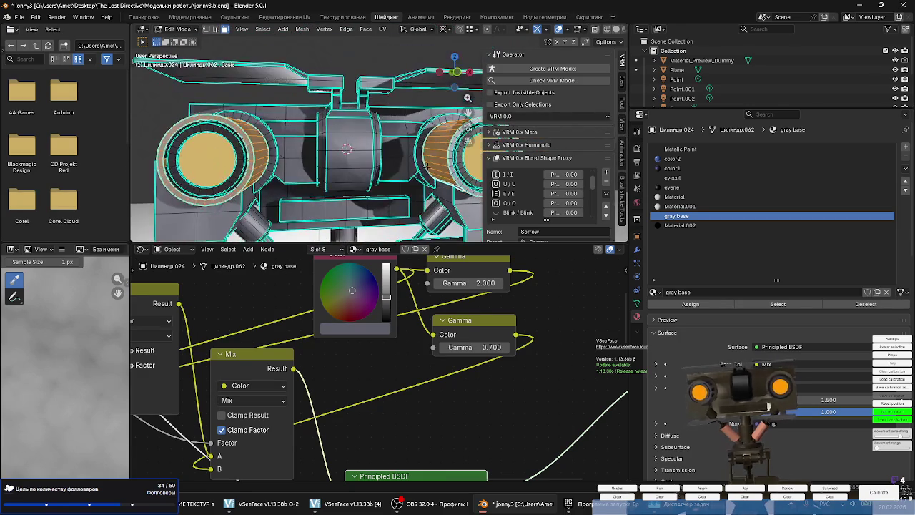
pyautogui.scroll(-1, 385, 385)
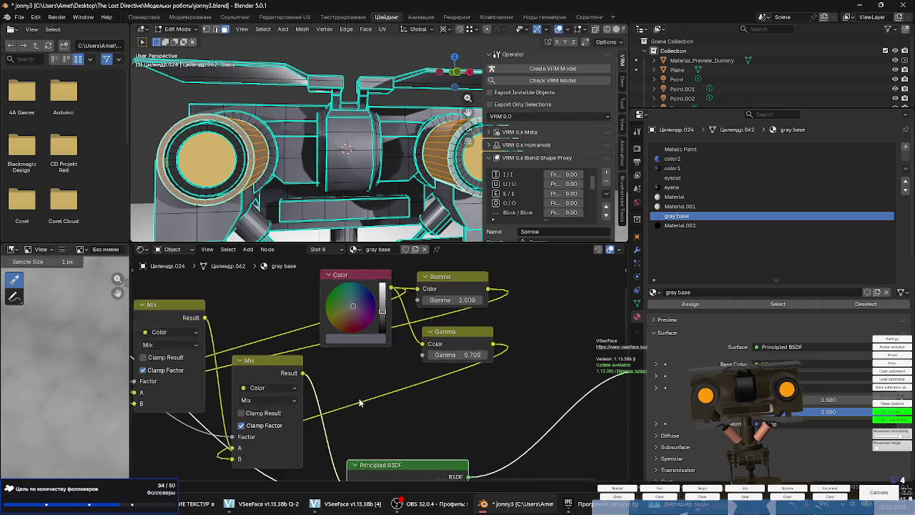
pyautogui.scroll(-1, 386, 385)
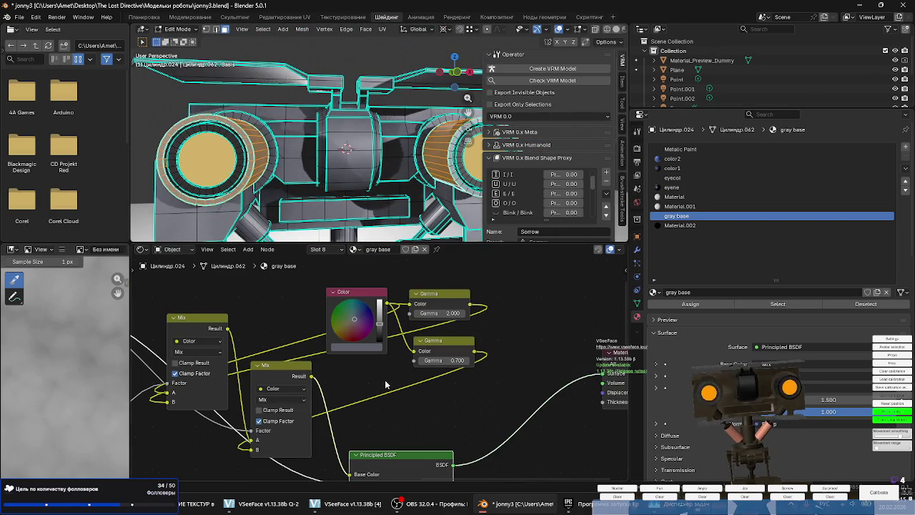
# Assign the blue Material.002 to the selected eye cylinder faces and leave Edit Mode.
pyautogui.click(680, 225)
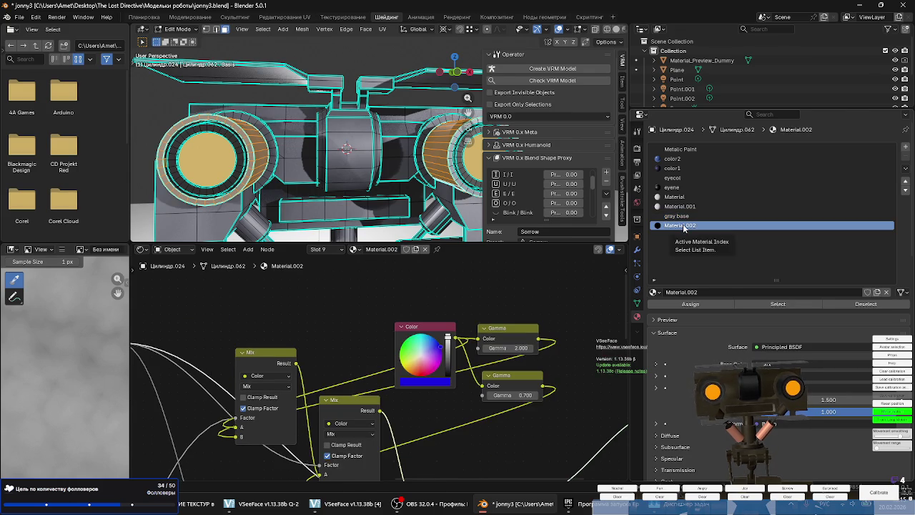
pyautogui.click(678, 306)
pyautogui.moveTo(357, 171)
pyautogui.mouseDown(button='middle')
pyautogui.moveTo(410, 199)
pyautogui.moveTo(322, 179)
pyautogui.moveTo(357, 177)
pyautogui.mouseUp(button='middle')
pyautogui.scroll(-3, 322, 179)
pyautogui.press('Tab')
# Darken the blue of Material.002 in its Color node.
pyautogui.scroll(-3, 319, 180)
pyautogui.scroll(2, 357, 177)
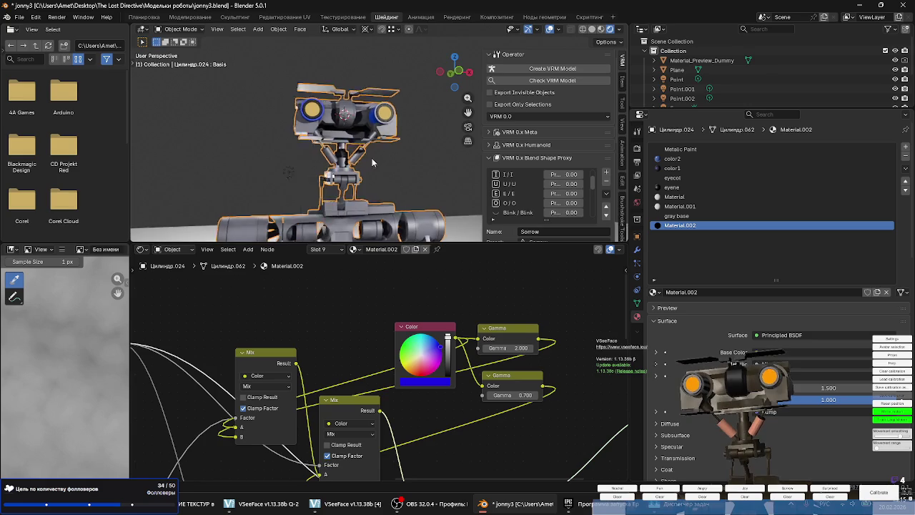
pyautogui.scroll(2, 363, 176)
pyautogui.scroll(2, 362, 177)
pyautogui.scroll(-2, 362, 176)
pyautogui.scroll(3, 363, 177)
pyautogui.moveTo(363, 177)
pyautogui.mouseDown(button='middle')
pyautogui.moveTo(393, 188)
pyautogui.moveTo(404, 243)
pyautogui.mouseUp(button='middle')
pyautogui.moveTo(450, 339); pyautogui.dragTo(447, 361)
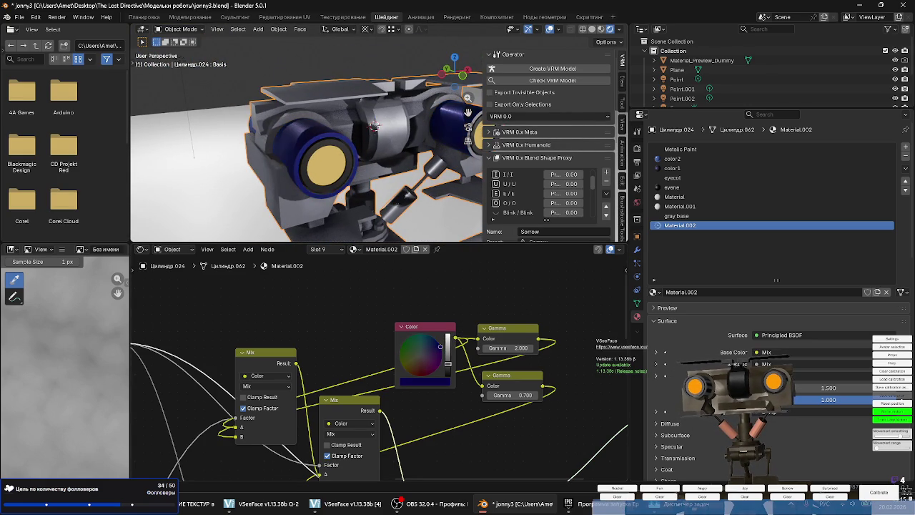
# Darken the gray base material's colour to near black.
pyautogui.moveTo(372, 143); pyautogui.dragTo(383, 163, button='middle')
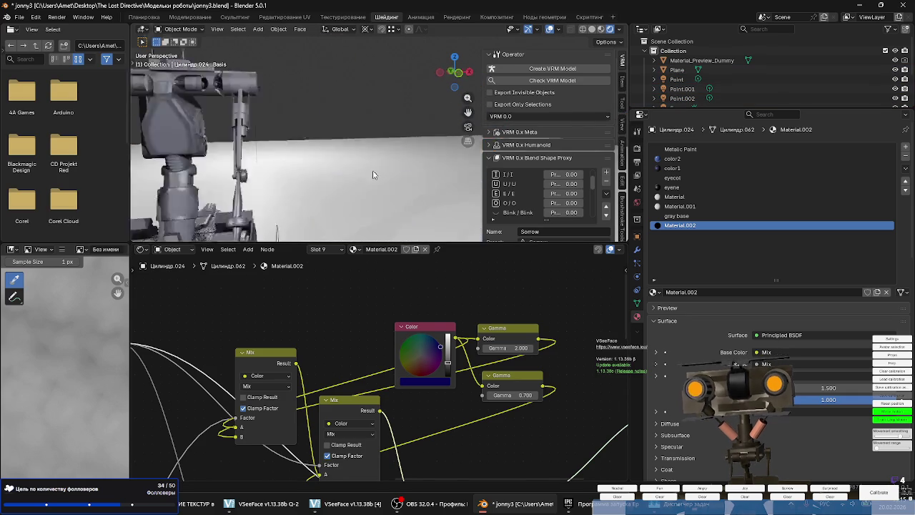
pyautogui.scroll(3, 383, 163)
pyautogui.scroll(3, 386, 172)
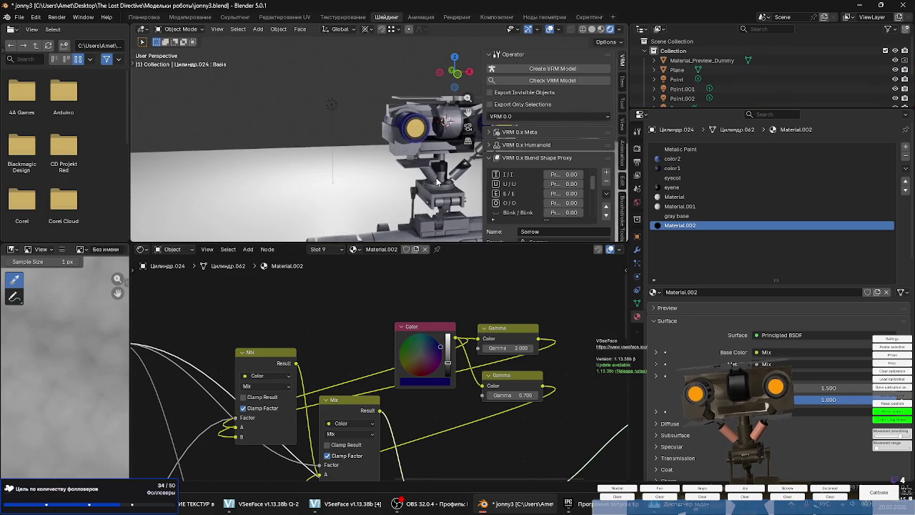
pyautogui.moveTo(389, 179)
pyautogui.mouseDown(button='middle')
pyautogui.moveTo(401, 198)
pyautogui.moveTo(414, 193)
pyautogui.mouseUp(button='middle')
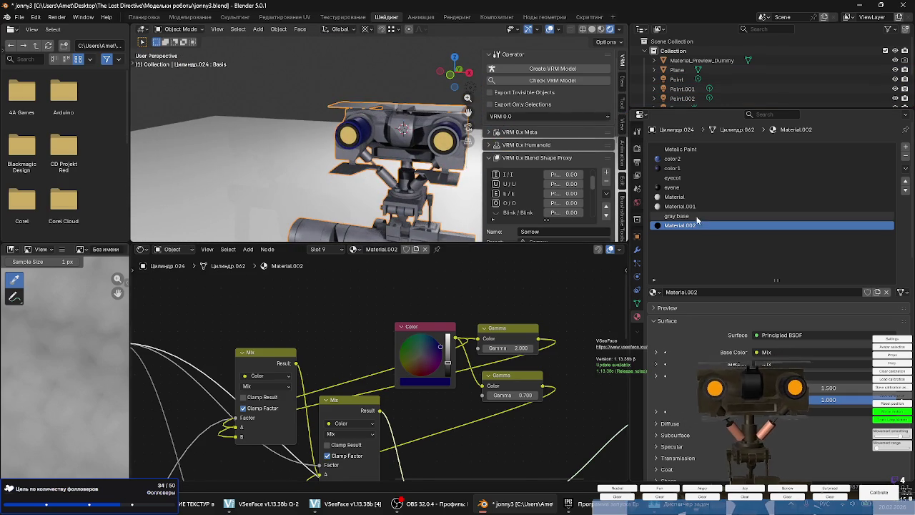
pyautogui.click(680, 215)
pyautogui.scroll(2, 377, 315)
pyautogui.moveTo(381, 328)
pyautogui.mouseDown()
pyautogui.moveTo(382, 355)
pyautogui.moveTo(381, 325)
pyautogui.moveTo(338, 310)
pyautogui.moveTo(350, 315)
pyautogui.mouseUp()
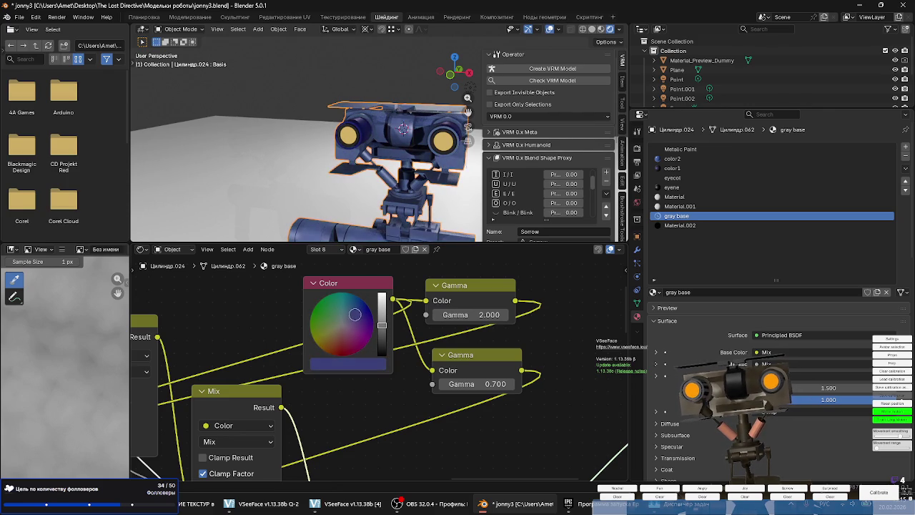
# Shift the gray base colour's hue toward a neutral dark grey.
pyautogui.scroll(-5, 402, 166)
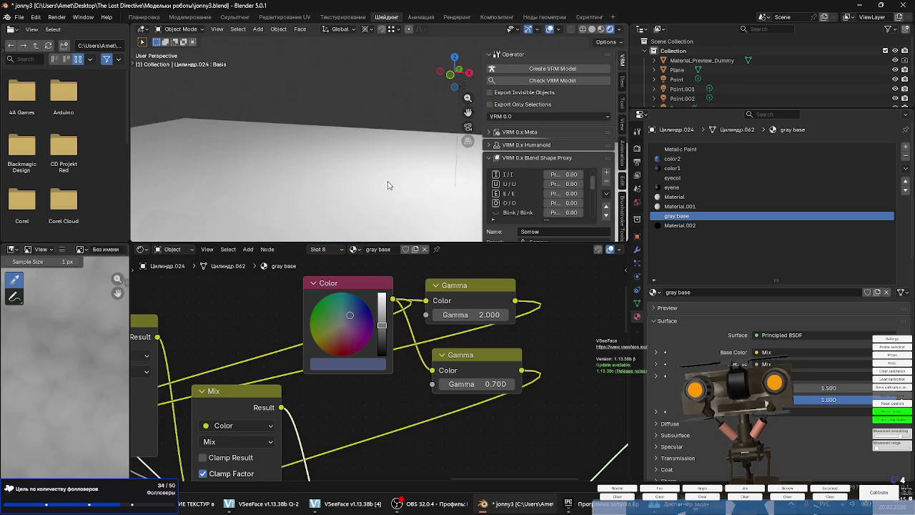
pyautogui.scroll(8, 349, 218)
pyautogui.scroll(-2, 370, 207)
pyautogui.scroll(-3, 370, 161)
pyautogui.scroll(4, 366, 151)
pyautogui.scroll(2, 366, 145)
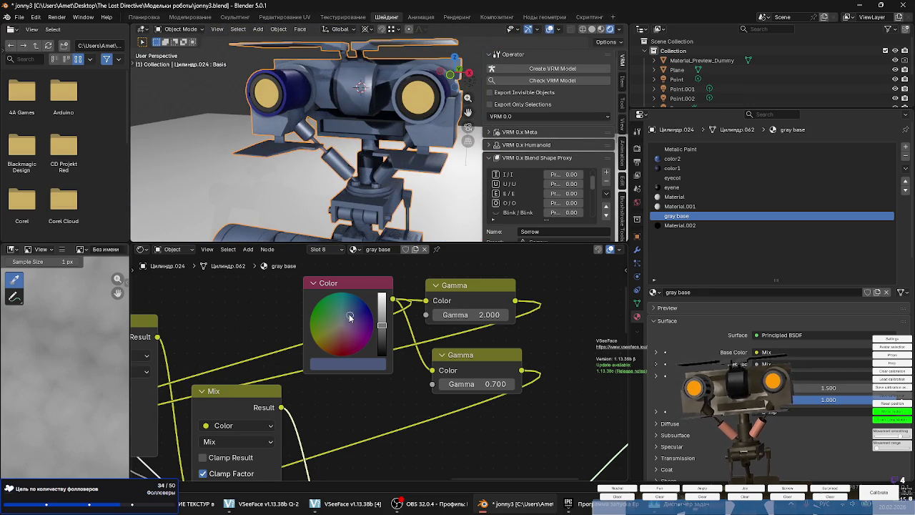
pyautogui.moveTo(349, 316)
pyautogui.mouseDown()
pyautogui.moveTo(334, 344)
pyautogui.moveTo(353, 342)
pyautogui.moveTo(344, 322)
pyautogui.moveTo(382, 332)
pyautogui.mouseUp()
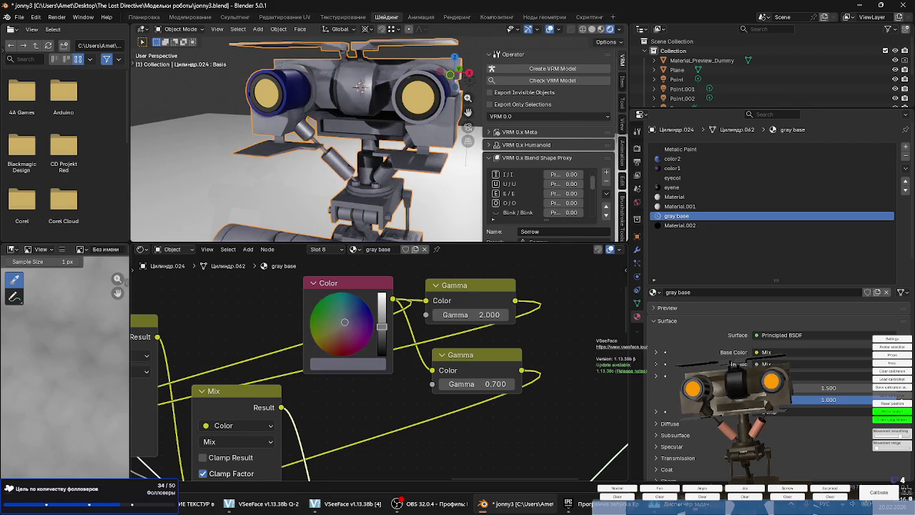
pyautogui.scroll(-3, 337, 167)
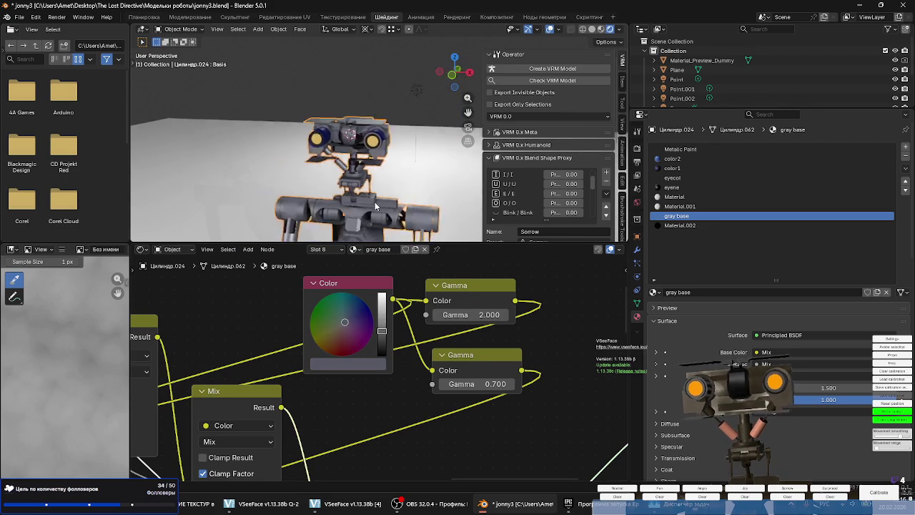
# Select Material.002 and add a new empty tenth material slot below it.
pyautogui.moveTo(336, 167); pyautogui.dragTo(386, 200, button='middle')
pyautogui.scroll(10, 404, 213)
pyautogui.scroll(-8, 404, 213)
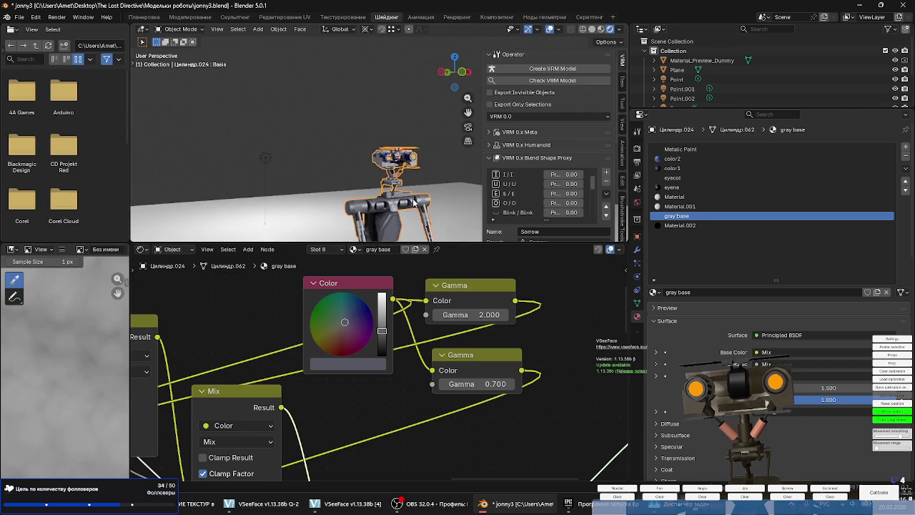
pyautogui.scroll(3, 421, 205)
pyautogui.moveTo(422, 204); pyautogui.dragTo(417, 168, button='middle')
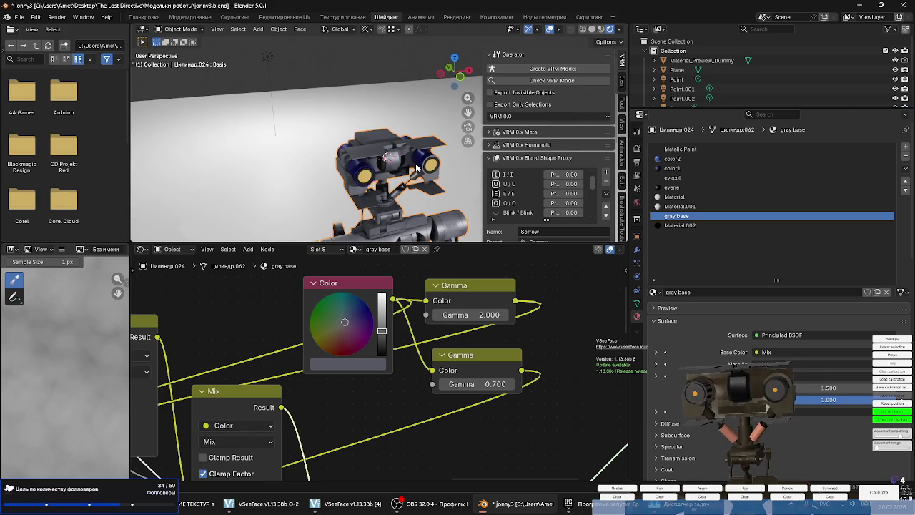
pyautogui.scroll(4, 365, 154)
pyautogui.scroll(-4, 365, 154)
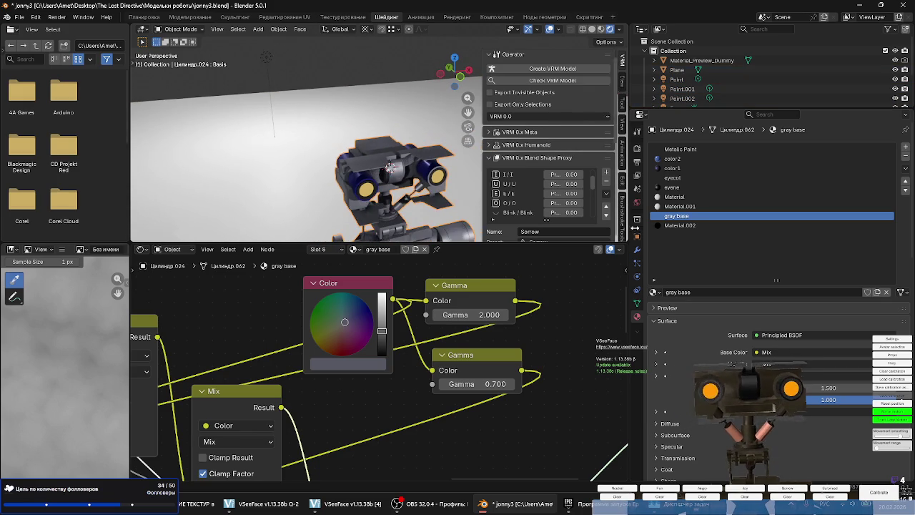
pyautogui.click(683, 225)
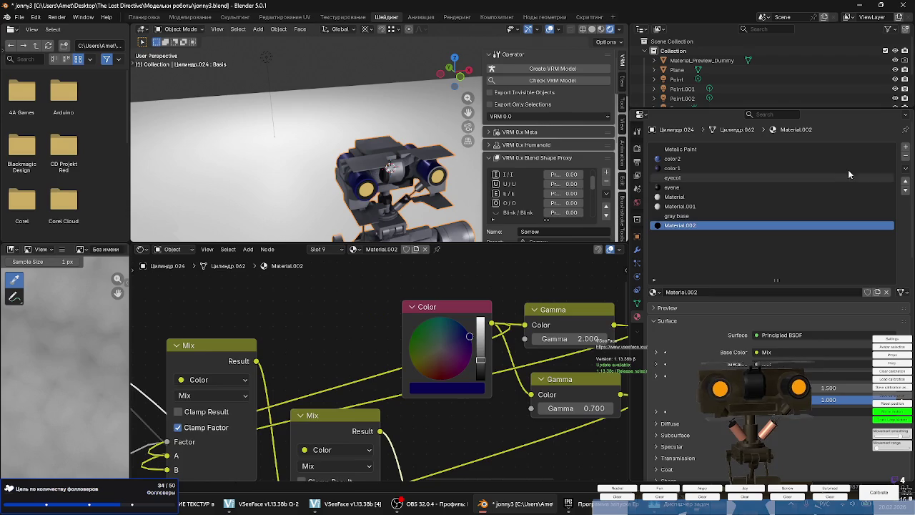
pyautogui.click(906, 145)
# Put Material.003 into the new tenth material slot.
pyautogui.click(655, 292)
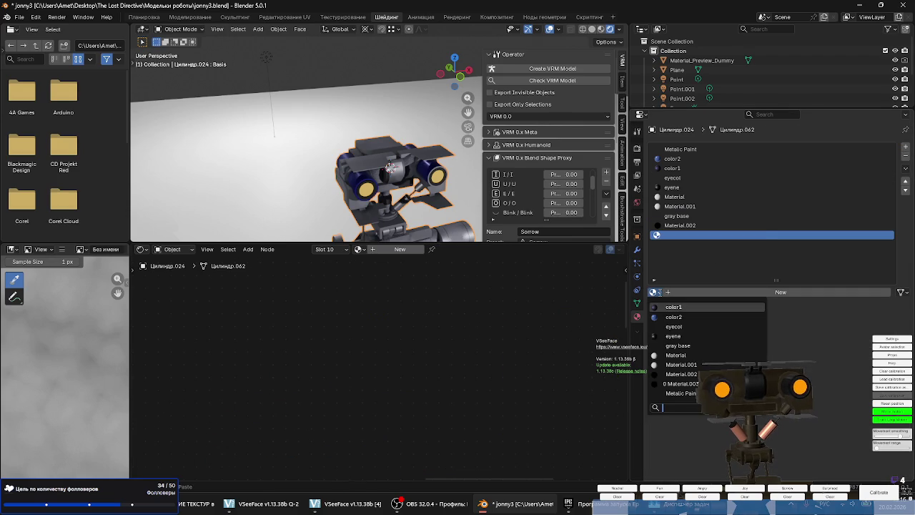
pyautogui.click(683, 384)
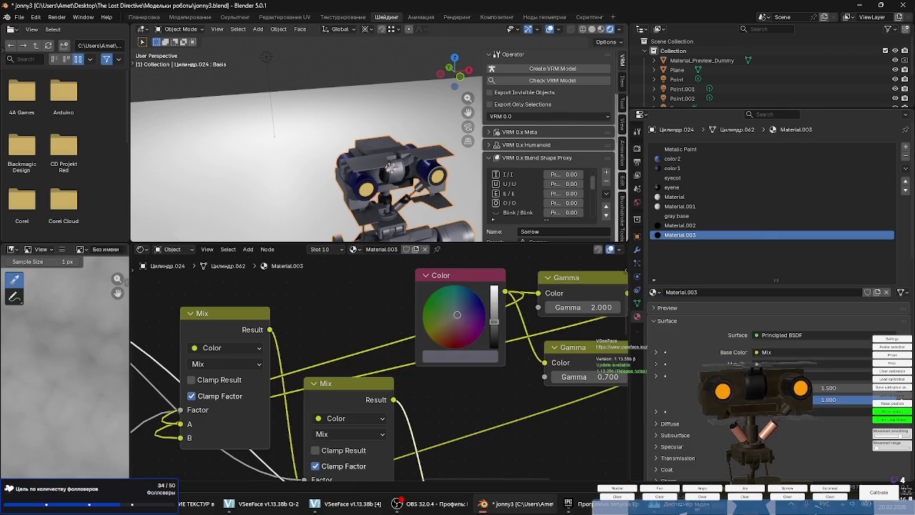
pyautogui.scroll(-2, 334, 291)
pyautogui.moveTo(334, 291)
pyautogui.mouseDown(button='middle')
pyautogui.moveTo(257, 319)
pyautogui.moveTo(282, 313)
pyautogui.mouseUp(button='middle')
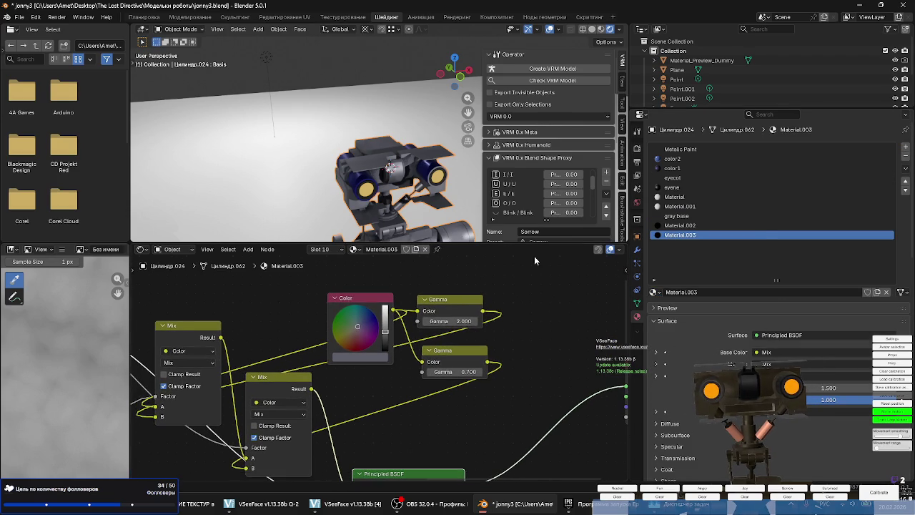
# Rename Material.002 to 'darkblue', reselect the Material.003 slot and return to Edit Mode.
pyautogui.click(686, 216)
pyautogui.click(689, 226)
pyautogui.write('darkblue')
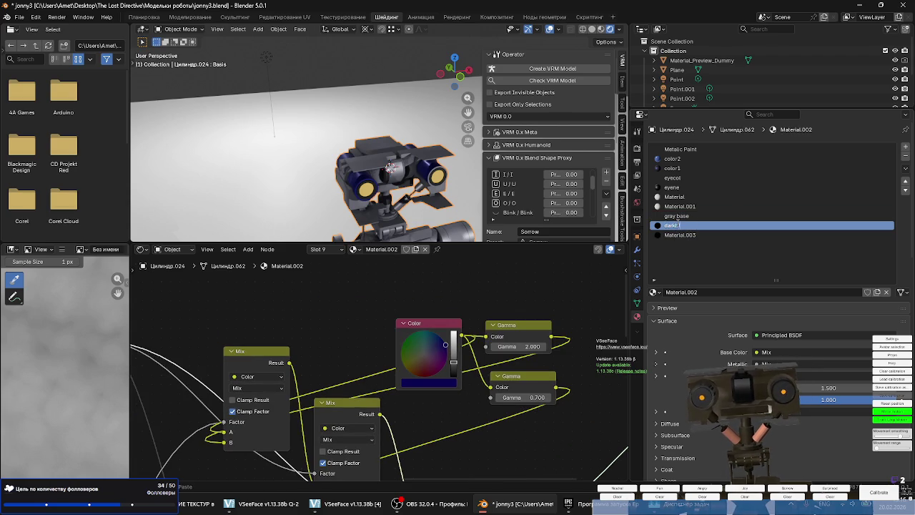
pyautogui.click(680, 235)
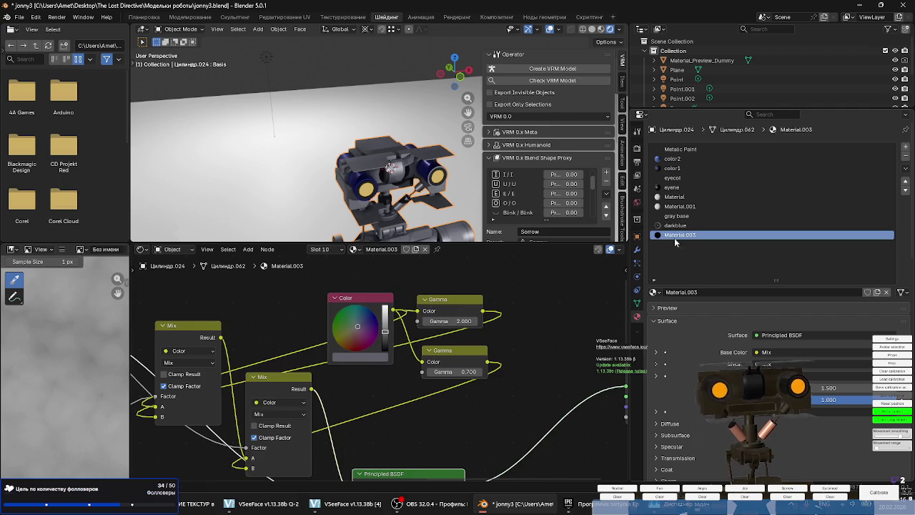
pyautogui.moveTo(419, 291); pyautogui.dragTo(409, 291, button='middle')
pyautogui.moveTo(314, 168); pyautogui.dragTo(363, 164, button='middle')
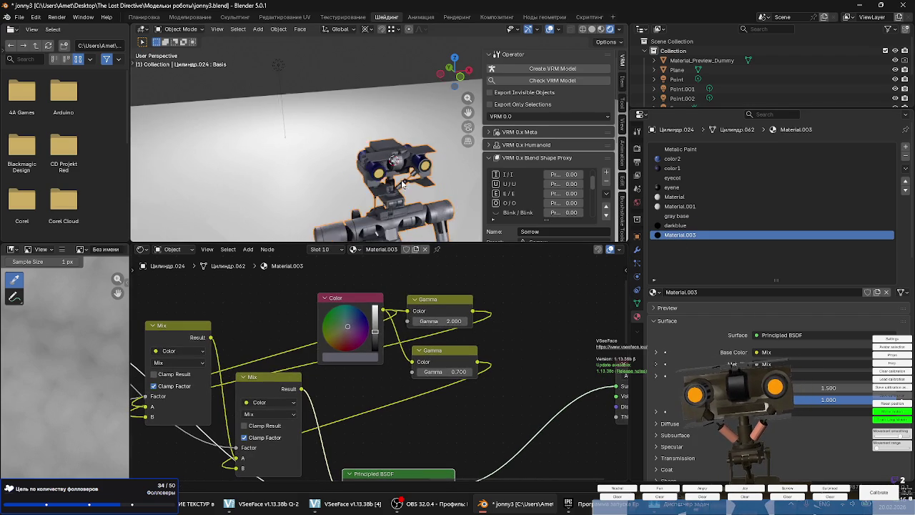
pyautogui.scroll(3, 364, 164)
pyautogui.press('Tab')
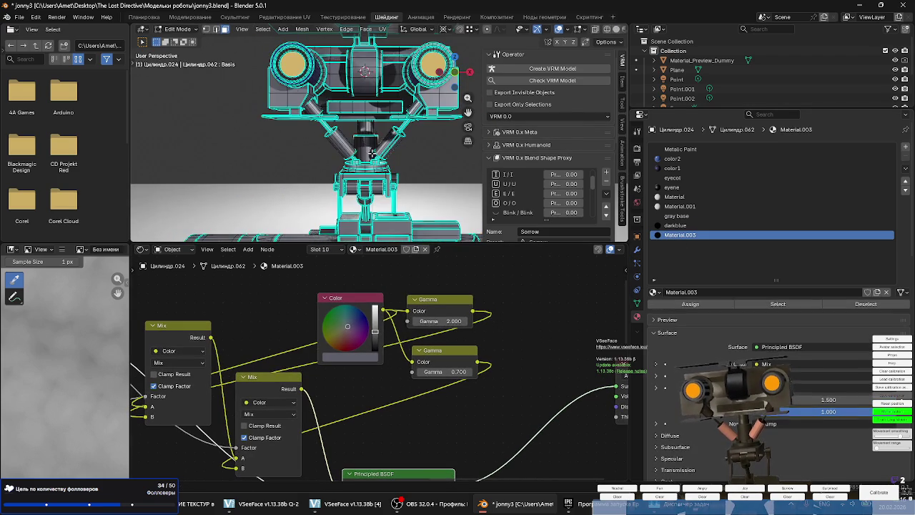
# Select the left and right diagonal cylinders below the head with L.
pyautogui.scroll(2, 339, 143)
pyautogui.press('l')
pyautogui.press('l')
pyautogui.moveTo(430, 141)
pyautogui.mouseDown(button='middle')
pyautogui.moveTo(451, 132)
pyautogui.moveTo(278, 153)
pyautogui.moveTo(462, 161)
pyautogui.moveTo(416, 166)
pyautogui.moveTo(381, 187)
pyautogui.moveTo(355, 158)
pyautogui.mouseUp(button='middle')
pyautogui.scroll(-4, 356, 158)
pyautogui.scroll(3, 356, 158)
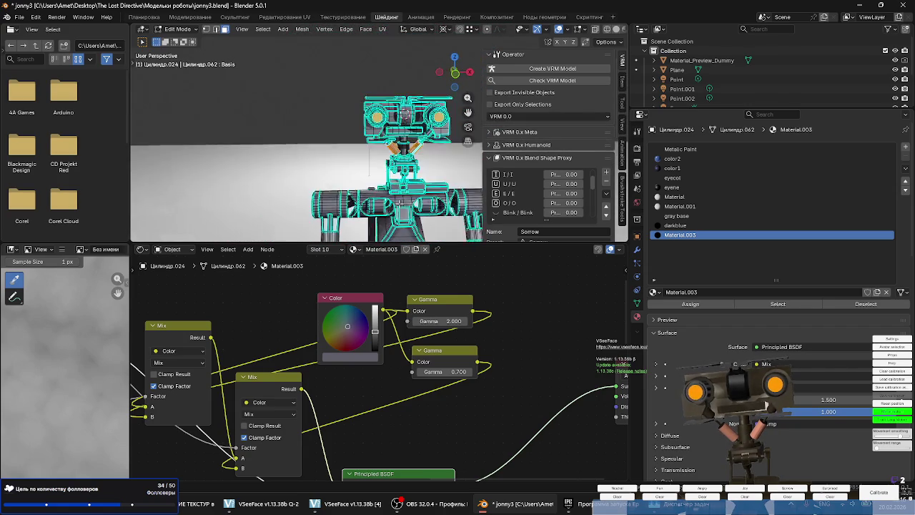
pyautogui.scroll(4, 293, 93)
pyautogui.scroll(-2, 293, 93)
pyautogui.scroll(-4, 293, 93)
# Tint Material.003's colour from grey toward a pale yellow-brown.
pyautogui.moveTo(293, 93)
pyautogui.mouseDown(button='middle')
pyautogui.moveTo(354, 113)
pyautogui.moveTo(435, 114)
pyautogui.moveTo(387, 101)
pyautogui.mouseUp(button='middle')
pyautogui.scroll(3, 355, 113)
pyautogui.scroll(2, 387, 101)
pyautogui.scroll(4, 387, 101)
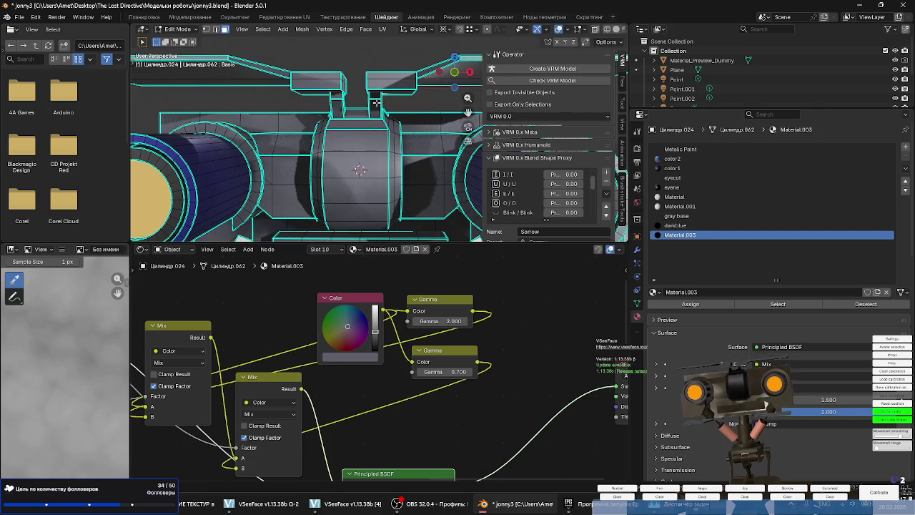
pyautogui.scroll(-3, 342, 111)
pyautogui.moveTo(341, 111); pyautogui.dragTo(372, 184, button='middle')
pyautogui.moveTo(346, 328)
pyautogui.mouseDown()
pyautogui.moveTo(338, 336)
pyautogui.moveTo(374, 306)
pyautogui.mouseUp()
# Toggle the viewport to wireframe display and back to shaded.
pyautogui.press('z')
pyautogui.click(456, 197)
pyautogui.hotkey('shift', 'z')
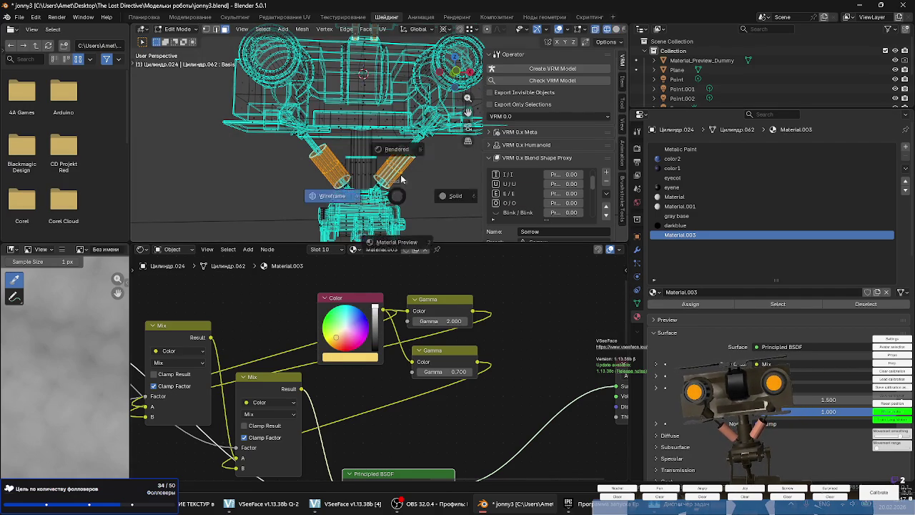
pyautogui.hotkey('shift', 'z')
# In Object Mode, change Material.003 to a deep copper rust-brown, then return to Edit Mode.
pyautogui.press('Tab')
pyautogui.keyDown('shift'); pyautogui.moveTo(404, 170); pyautogui.dragTo(375, 171, button='middle'); pyautogui.keyUp('shift')
pyautogui.scroll(2, 374, 170)
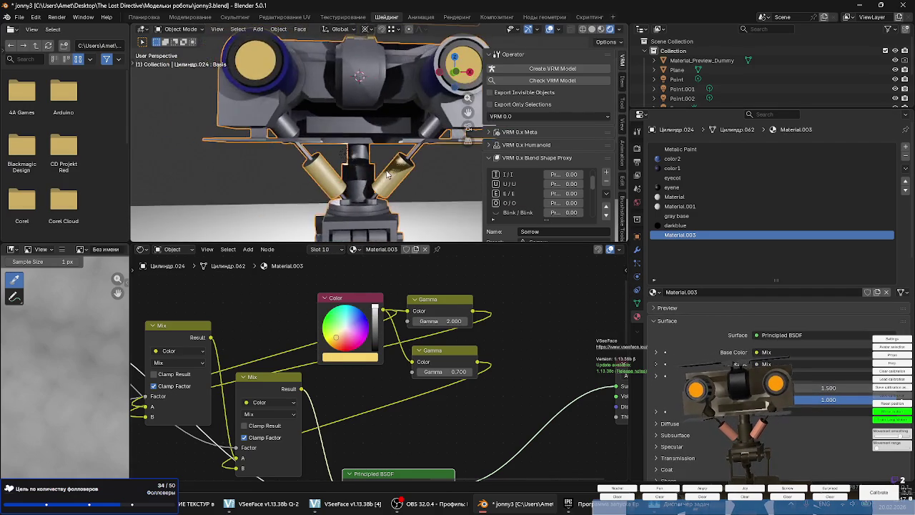
pyautogui.scroll(1, 339, 193)
pyautogui.scroll(-2, 341, 346)
pyautogui.scroll(-1, 342, 346)
pyautogui.scroll(-1, 342, 346)
pyautogui.scroll(1, 342, 345)
pyautogui.moveTo(342, 345); pyautogui.dragTo(339, 348)
pyautogui.scroll(-5, 348, 194)
pyautogui.scroll(4, 348, 180)
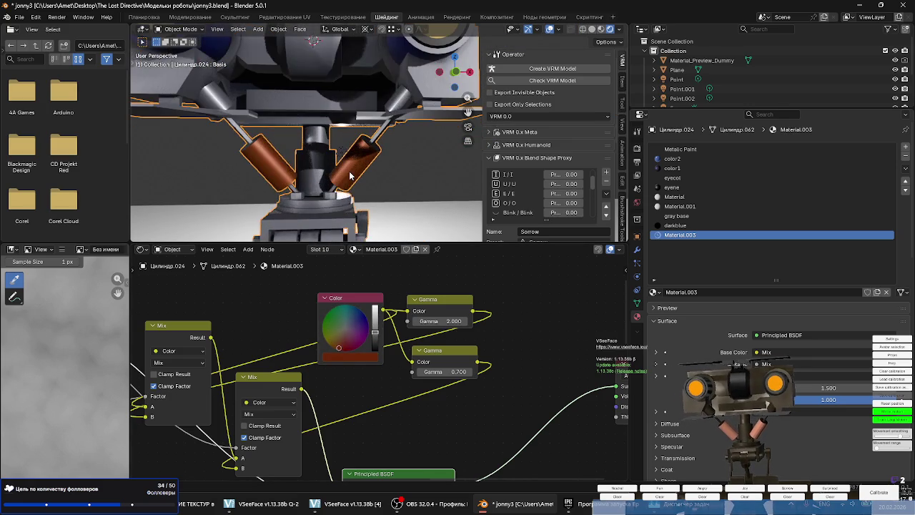
pyautogui.scroll(2, 351, 168)
pyautogui.press('Tab')
pyautogui.press('Tab')
pyautogui.press('Tab')
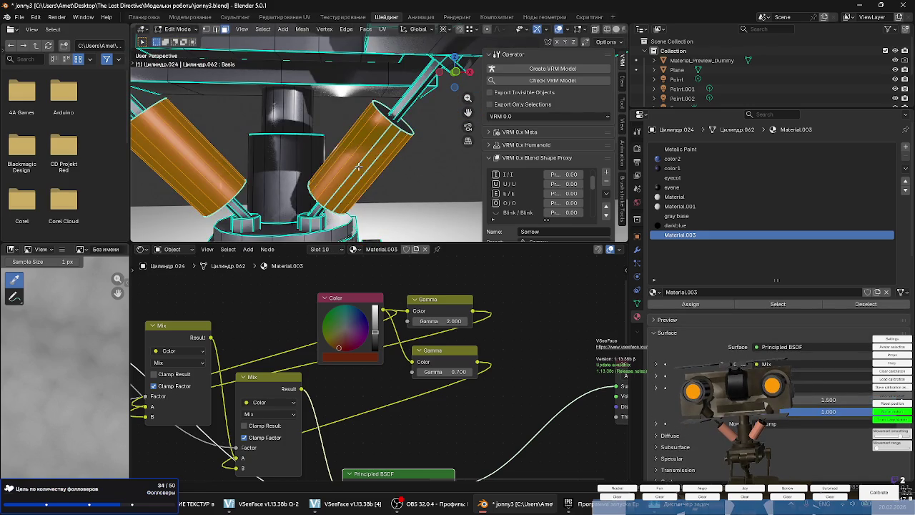
# Subdivide the selected copper cylinder faces and select one edge strip.
pyautogui.rightClick(358, 166)
pyautogui.click(358, 166)
pyautogui.click(364, 163)
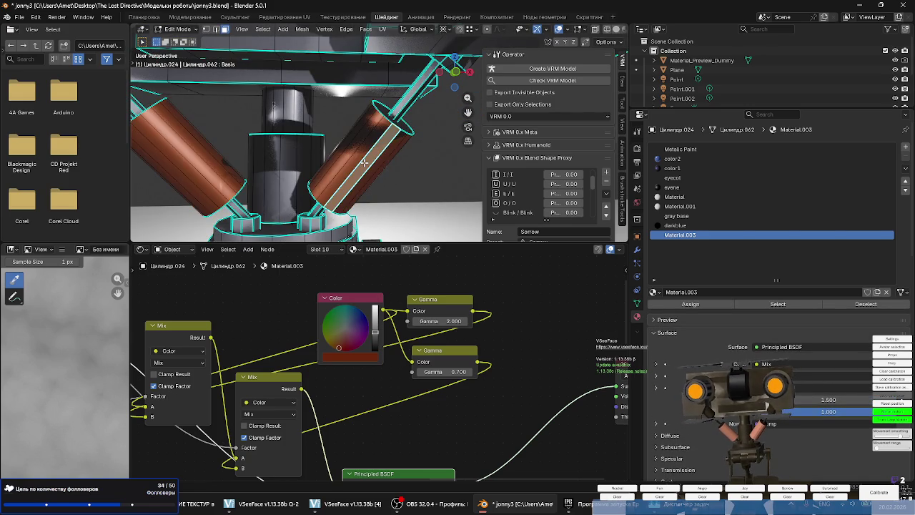
pyautogui.moveTo(399, 176); pyautogui.dragTo(426, 167, button='middle')
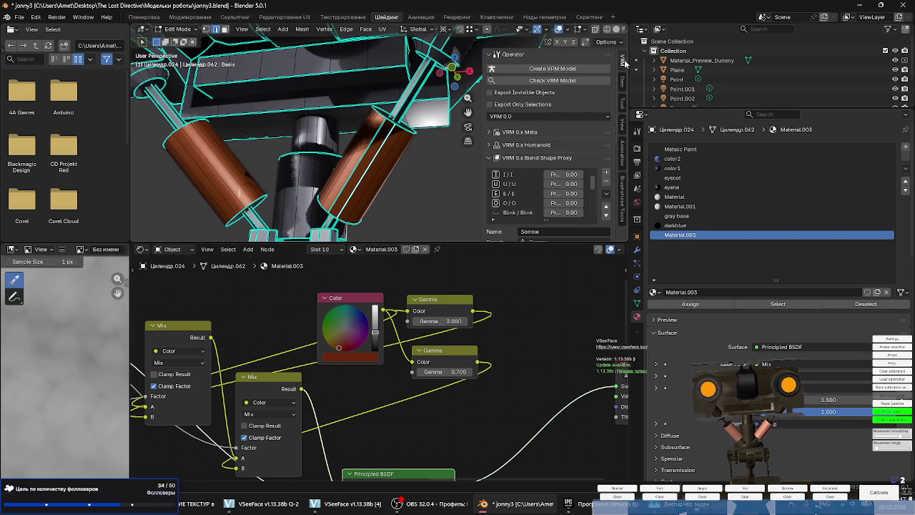
# Browse the sidebar panels, ending on Tool settings, and bring up the Edge menu.
pyautogui.click(622, 104)
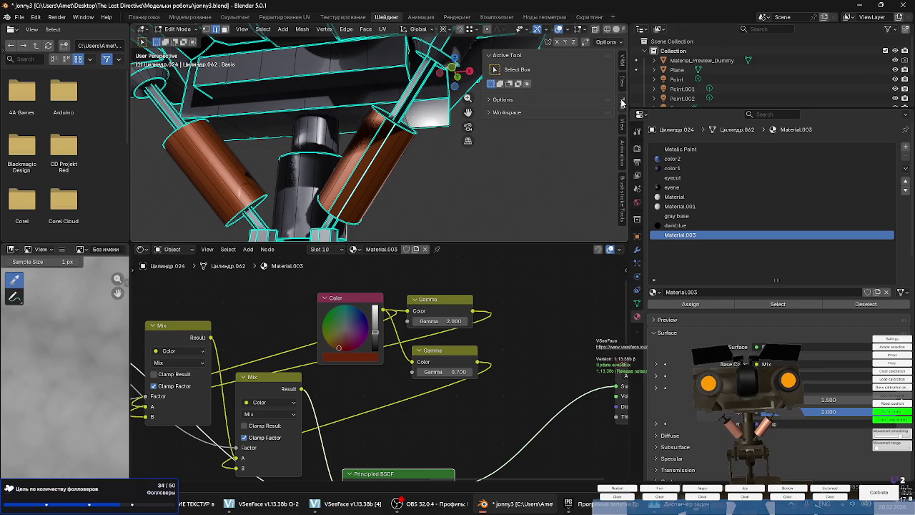
pyautogui.click(623, 126)
pyautogui.click(623, 151)
pyautogui.click(623, 198)
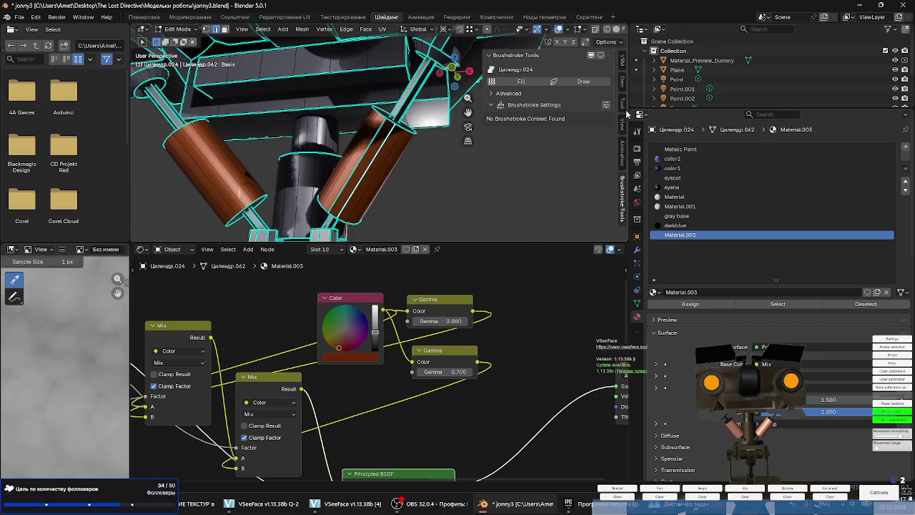
pyautogui.click(623, 66)
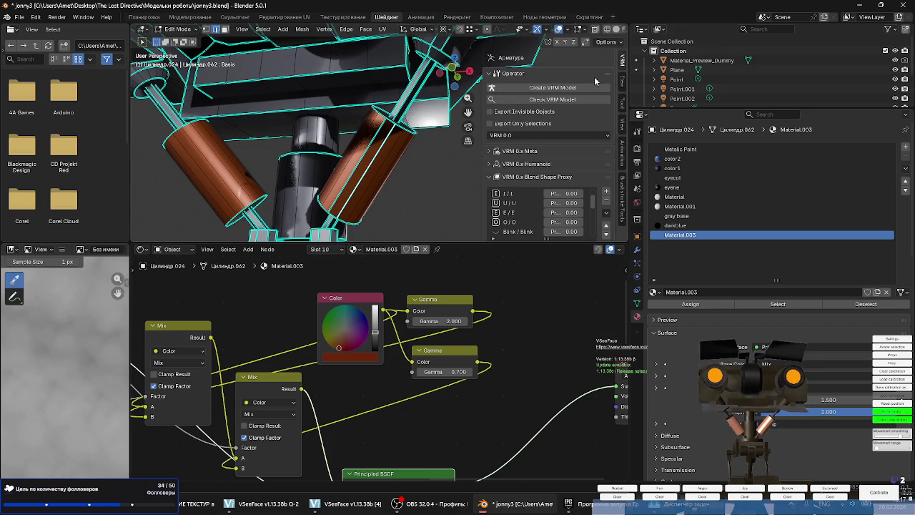
pyautogui.click(624, 81)
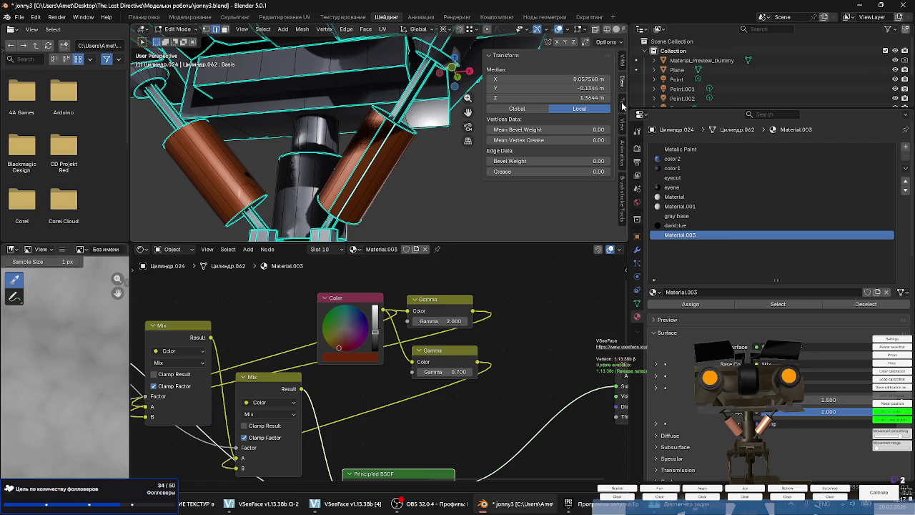
pyautogui.click(622, 105)
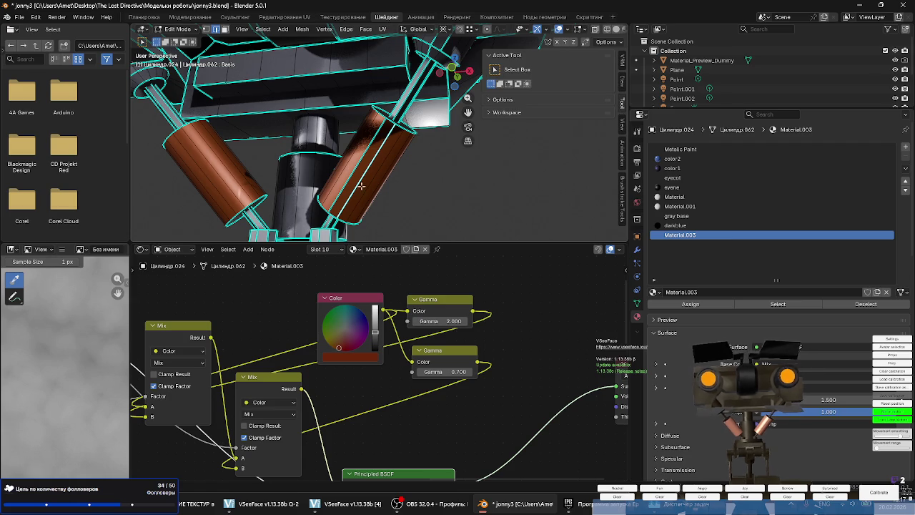
pyautogui.rightClick(372, 163)
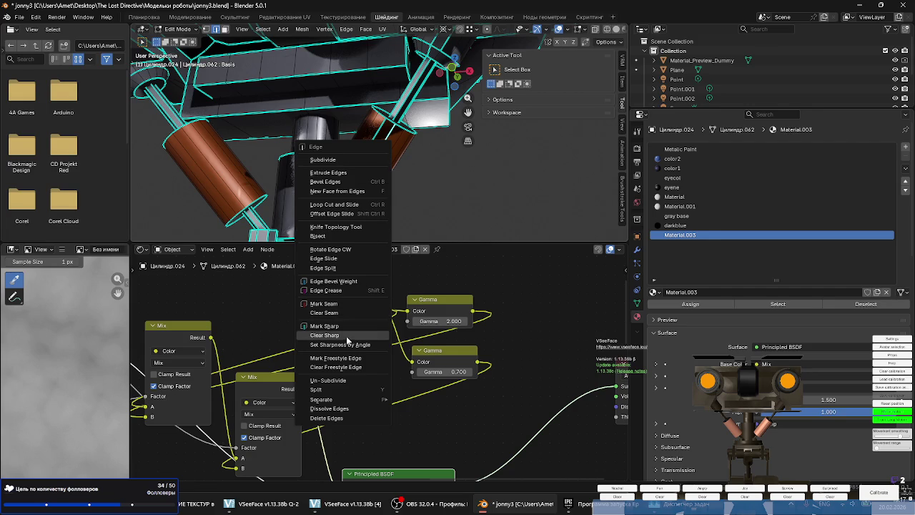
# Mark the selected cylinder edges as sharp.
pyautogui.click(341, 326)
pyautogui.rightClick(366, 149)
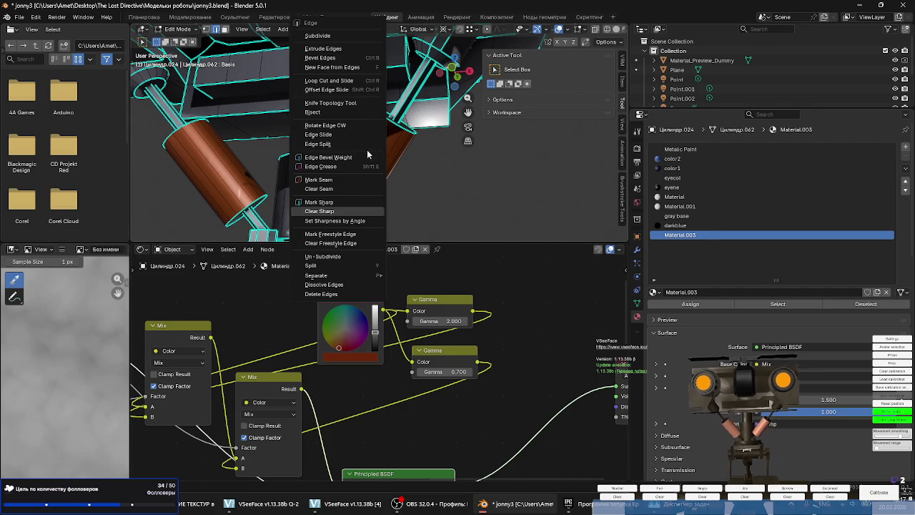
pyautogui.click(343, 210)
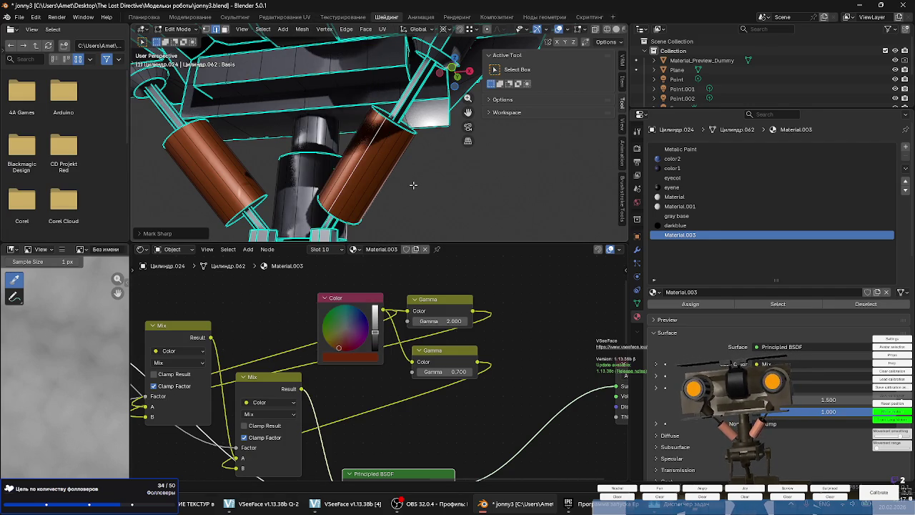
pyautogui.moveTo(380, 172)
pyautogui.mouseDown(button='middle')
pyautogui.moveTo(186, 185)
pyautogui.moveTo(216, 199)
pyautogui.mouseUp(button='middle')
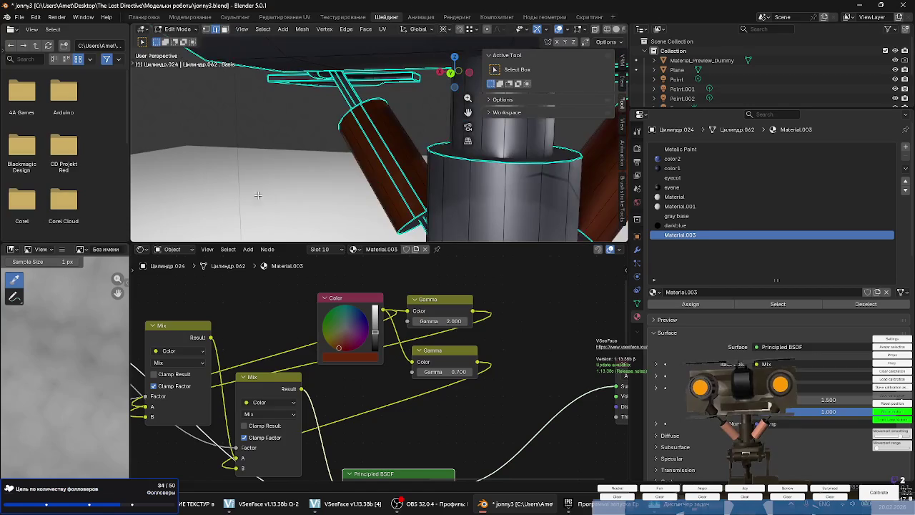
# Clear seams from the selected edges and mark them sharp again.
pyautogui.rightClick(384, 141)
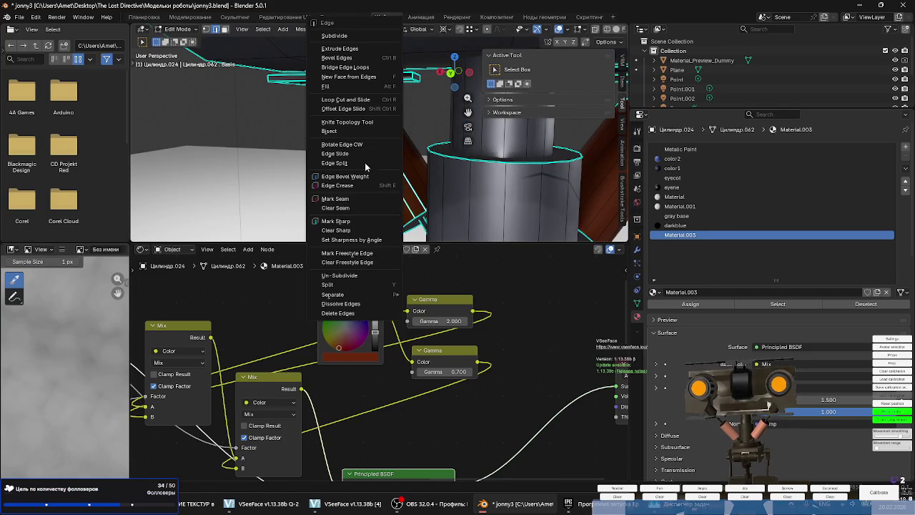
pyautogui.click(343, 207)
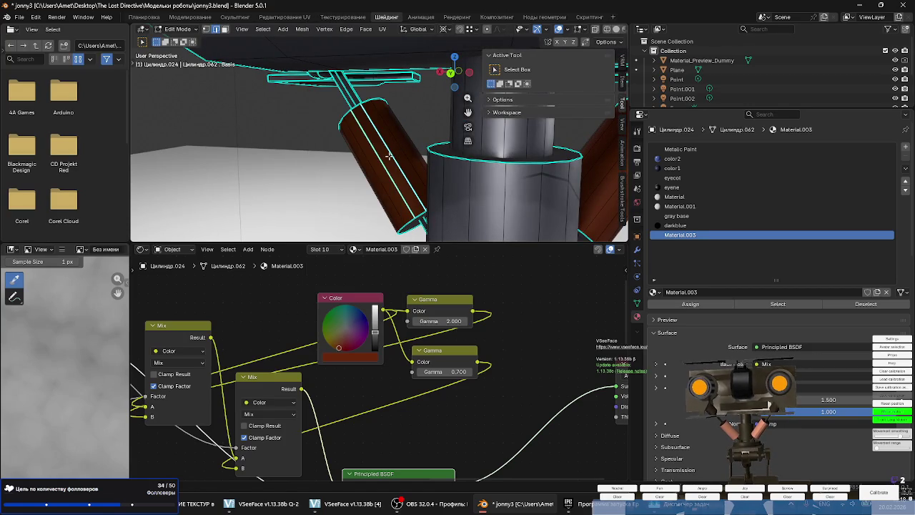
pyautogui.rightClick(389, 156)
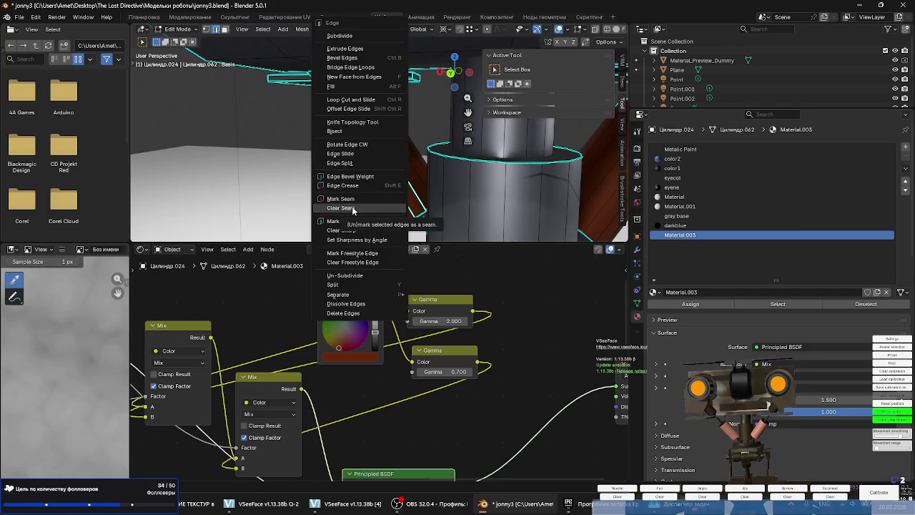
pyautogui.click(352, 208)
pyautogui.rightClick(347, 178)
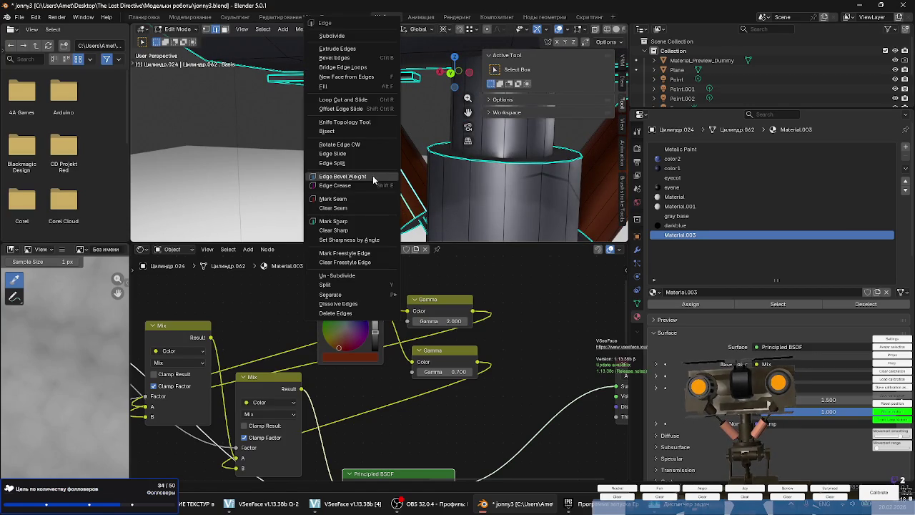
pyautogui.click(345, 222)
pyautogui.scroll(1, 414, 167)
# Return the robot to Object Mode and zoom in on the copper neck pistons.
pyautogui.moveTo(415, 168)
pyautogui.mouseDown(button='middle')
pyautogui.moveTo(315, 184)
pyautogui.moveTo(360, 178)
pyautogui.moveTo(271, 177)
pyautogui.moveTo(271, 187)
pyautogui.moveTo(336, 176)
pyautogui.moveTo(322, 152)
pyautogui.mouseUp(button='middle')
pyautogui.scroll(-2, 308, 187)
pyautogui.scroll(-2, 271, 176)
pyautogui.press('Tab')
pyautogui.scroll(-5, 336, 175)
pyautogui.scroll(3, 341, 172)
pyautogui.scroll(3, 341, 173)
pyautogui.scroll(1, 322, 152)
pyautogui.scroll(1, 329, 143)
pyautogui.scroll(2, 346, 123)
pyautogui.scroll(1, 342, 125)
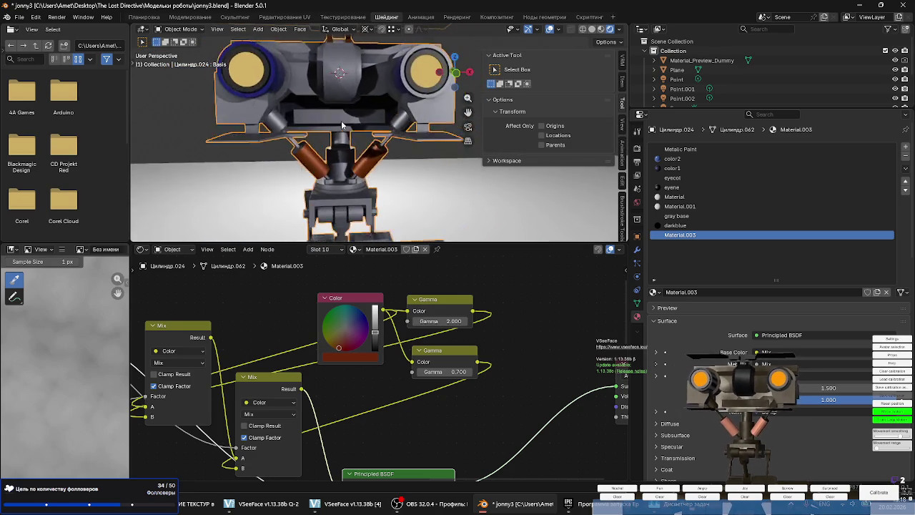
pyautogui.scroll(1, 341, 120)
pyautogui.scroll(1, 339, 130)
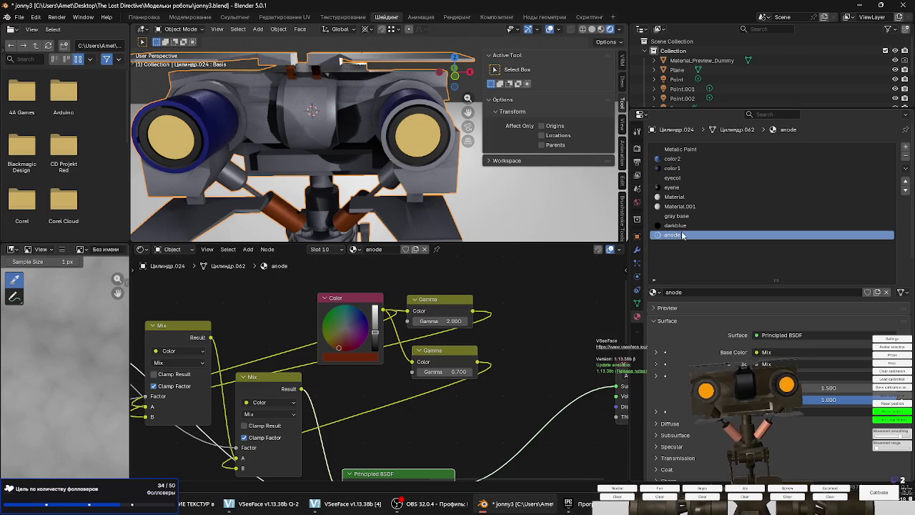
# Select the Material.001 slot, undoing an accidental unlink of its material.
pyautogui.click(675, 226)
pyautogui.click(676, 235)
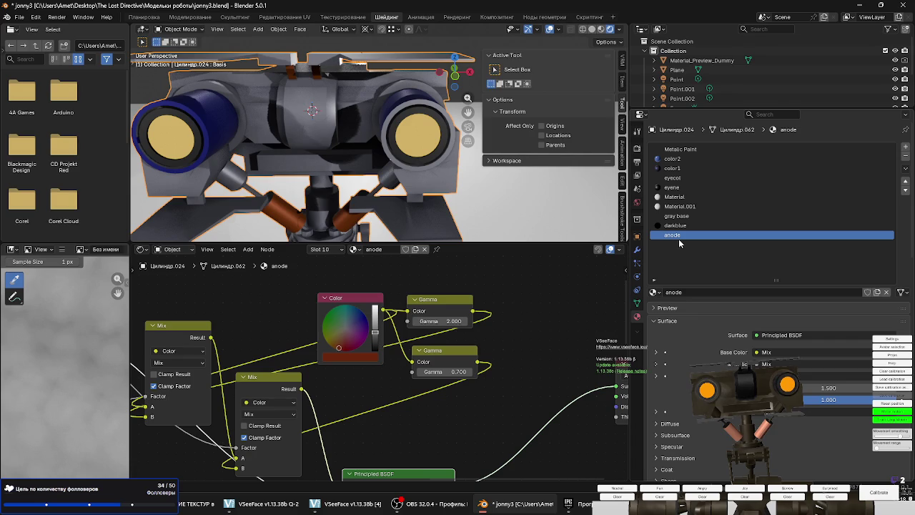
pyautogui.click(655, 292)
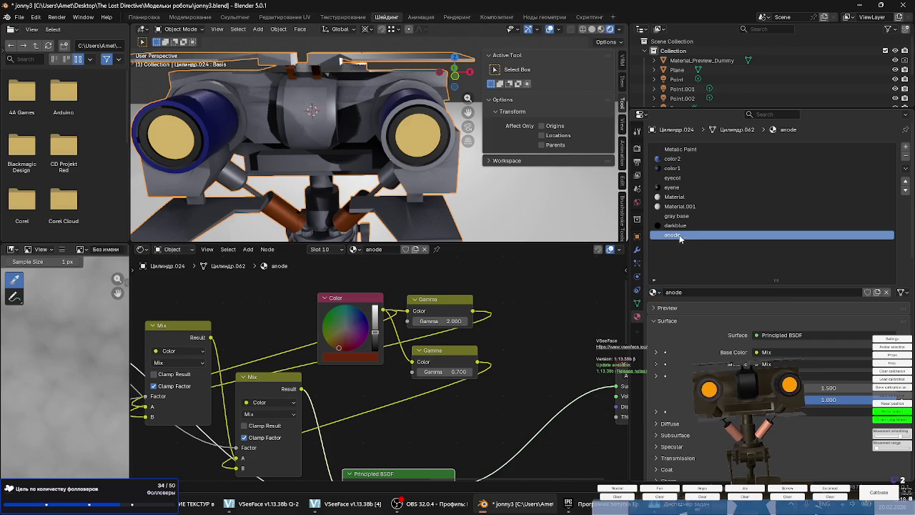
pyautogui.click(690, 207)
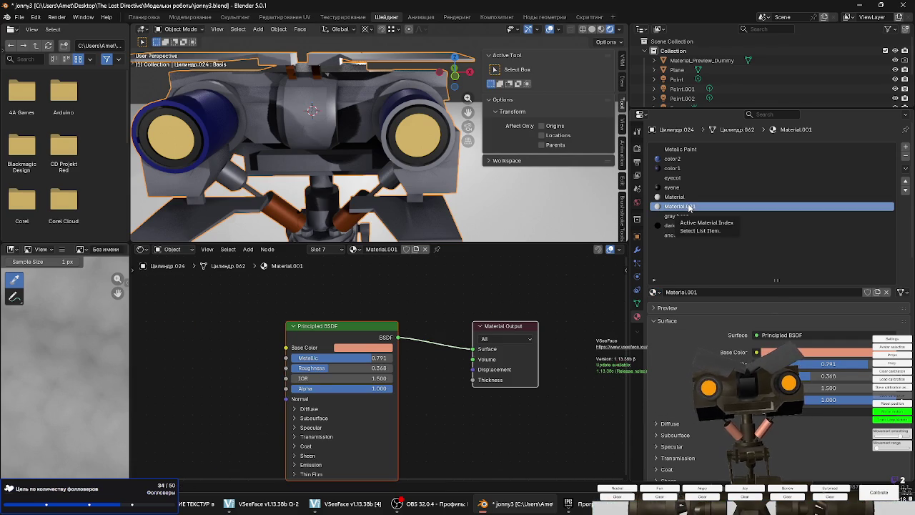
pyautogui.click(887, 292)
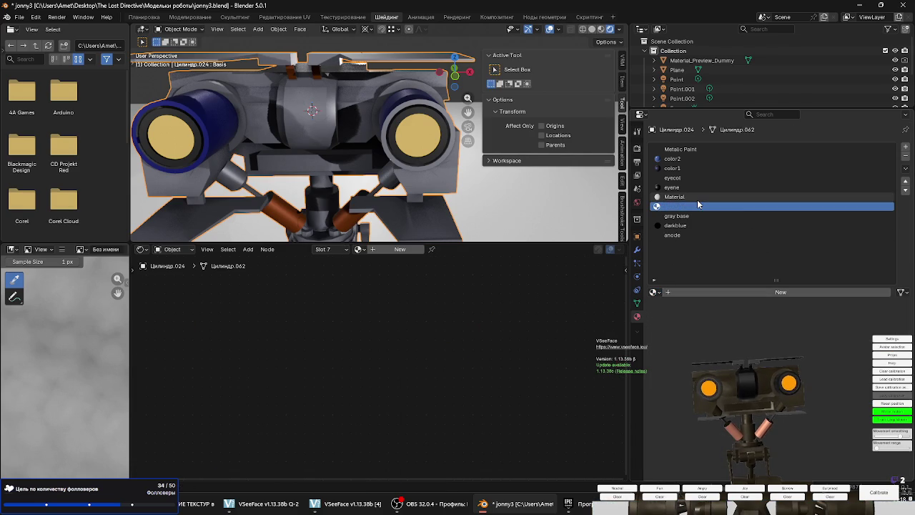
pyautogui.hotkey('ctrl', 'z')
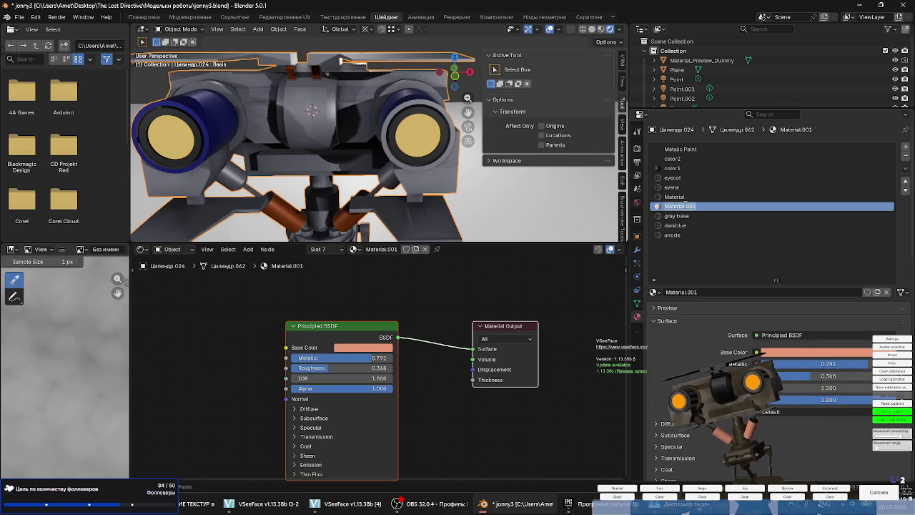
# Rename Material.001 to 'black'.
pyautogui.doubleClick(679, 206)
pyautogui.write('blac')
pyautogui.press('Return')
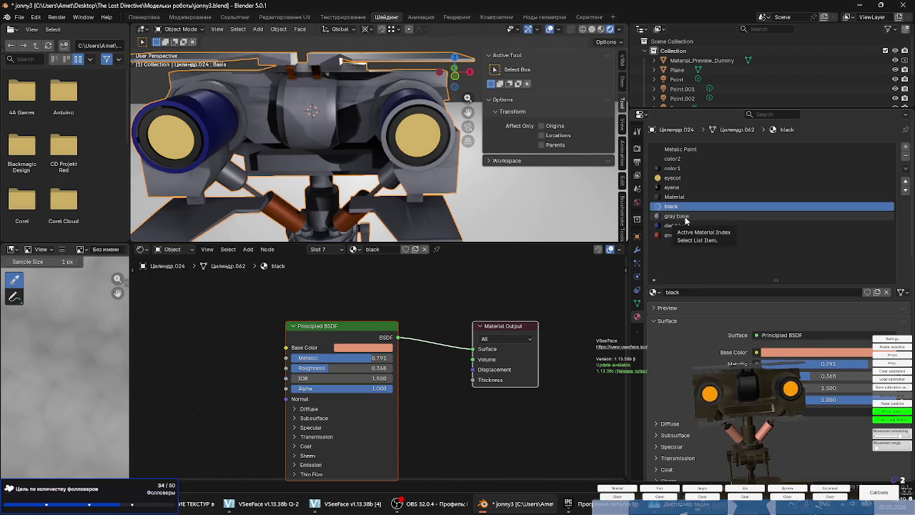
# Copy the gray base material's node tree and paste it into the black material.
pyautogui.click(675, 216)
pyautogui.scroll(-3, 559, 319)
pyautogui.scroll(-3, 558, 324)
pyautogui.scroll(-2, 558, 322)
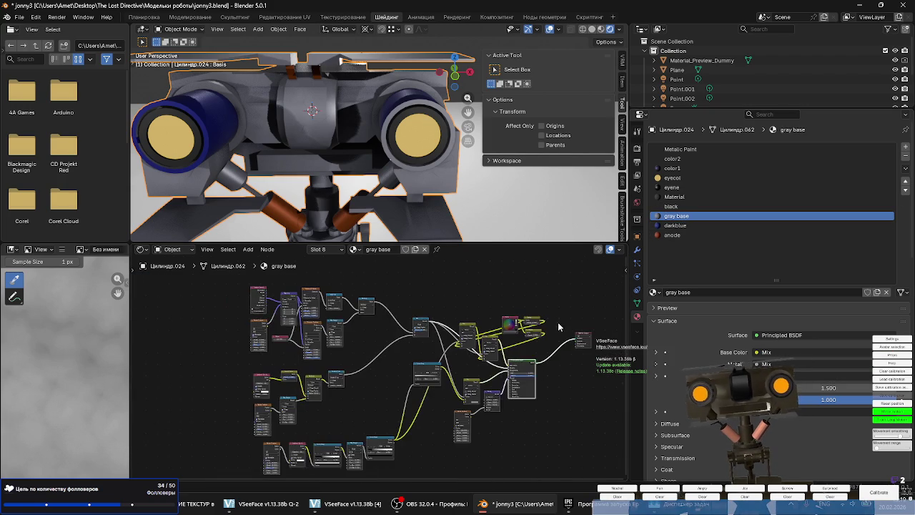
pyautogui.moveTo(557, 322); pyautogui.dragTo(576, 306, button='middle')
pyautogui.moveTo(576, 463); pyautogui.dragTo(174, 263)
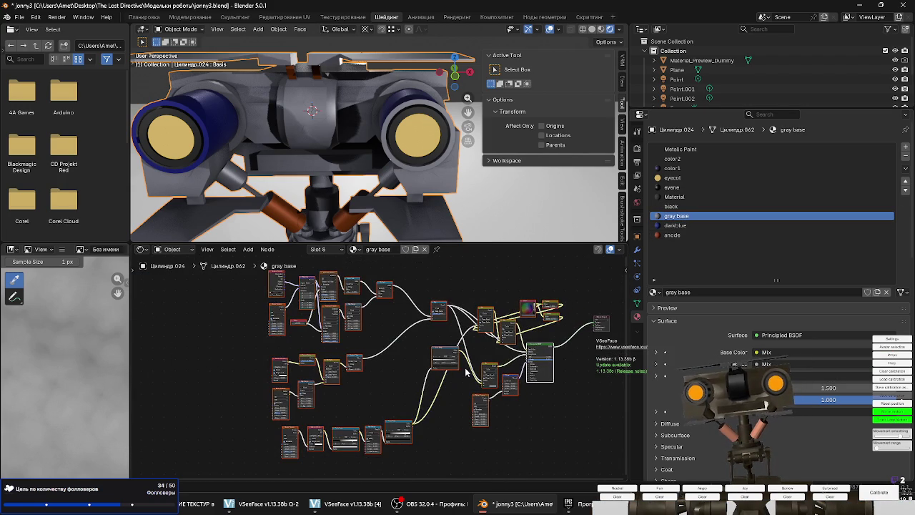
pyautogui.click(681, 207)
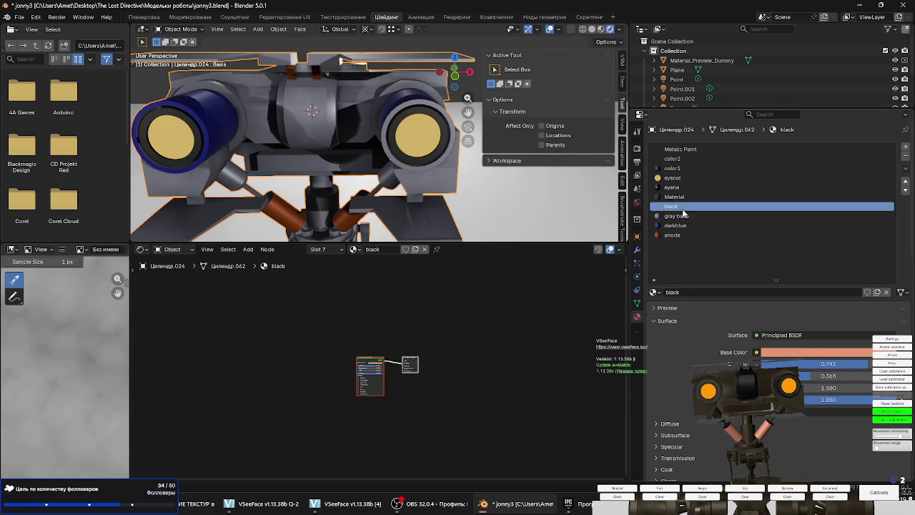
pyautogui.hotkey('ctrl', 'v')
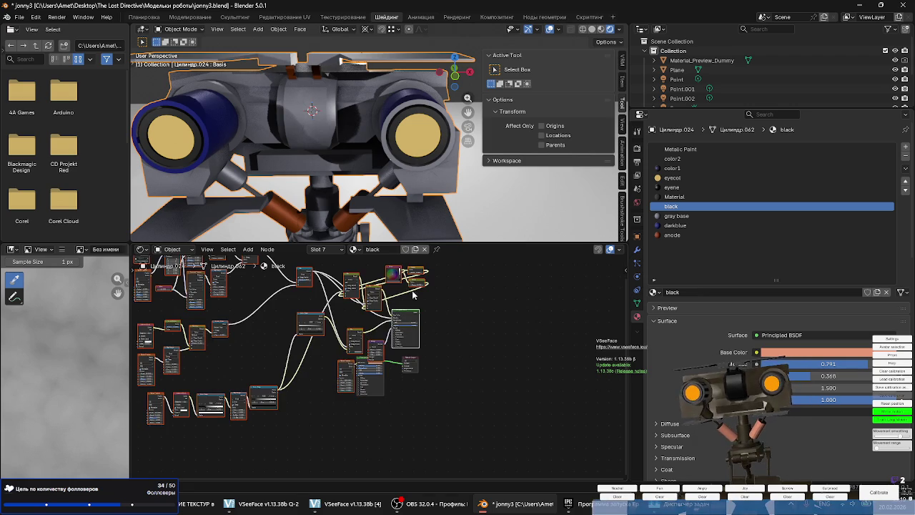
pyautogui.moveTo(420, 317); pyautogui.dragTo(385, 366)
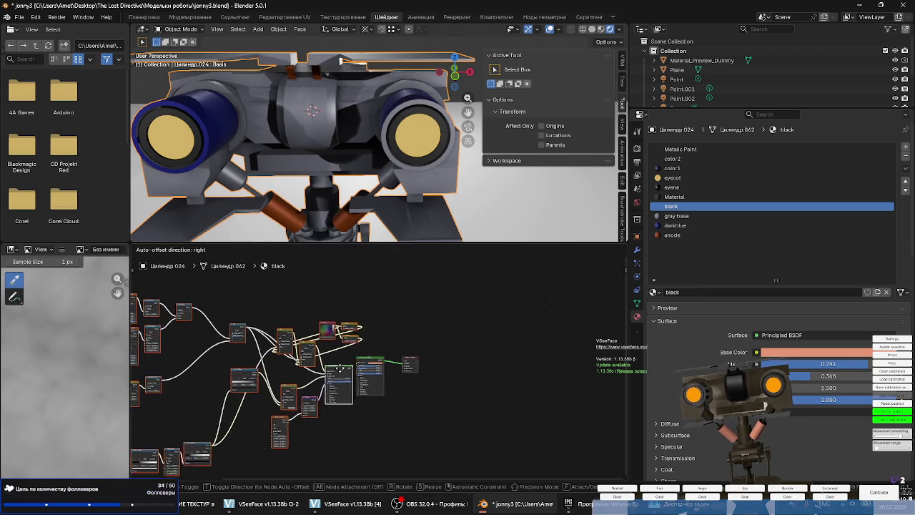
# Connect the pasted Principled BSDF to Material Output and turn the Color node down to very dark grey.
pyautogui.scroll(2, 365, 363)
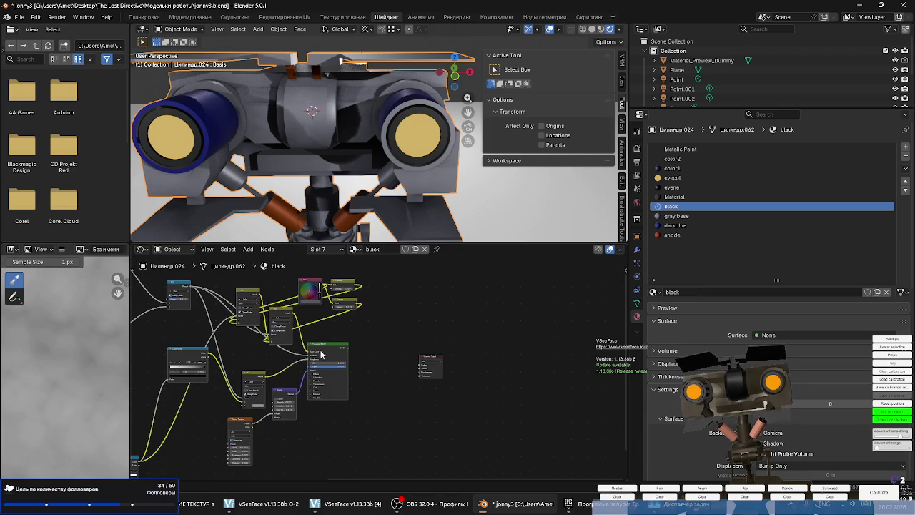
pyautogui.keyDown('ctrl'); pyautogui.keyDown('shift'); pyautogui.click(321, 353); pyautogui.keyUp('shift'); pyautogui.keyUp('ctrl')
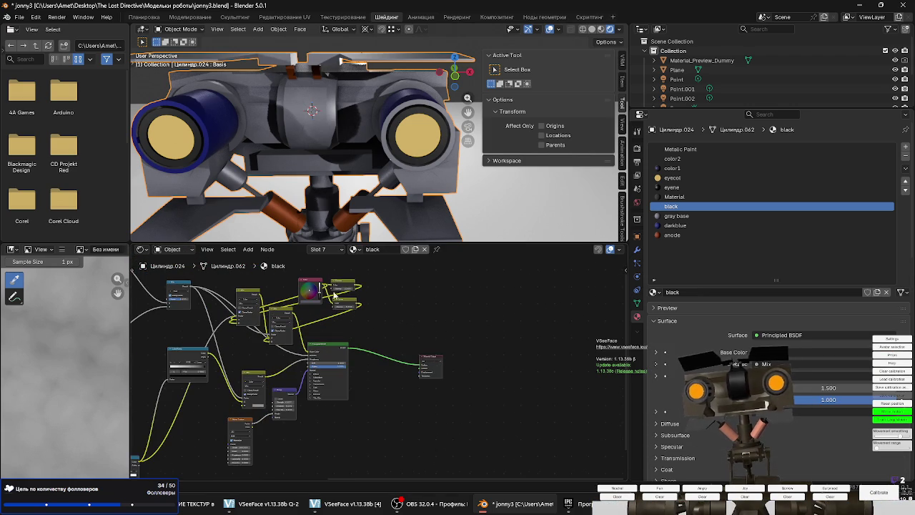
pyautogui.scroll(3, 305, 294)
pyautogui.scroll(3, 305, 295)
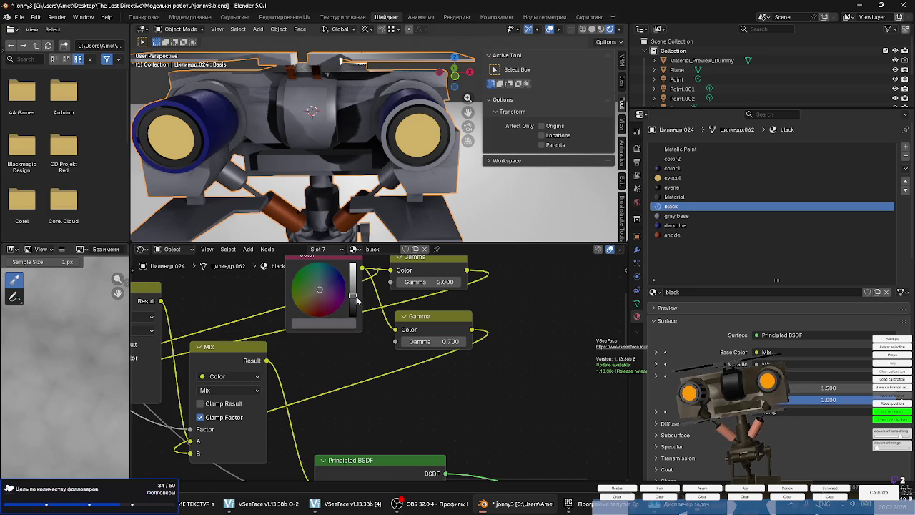
pyautogui.moveTo(356, 301); pyautogui.dragTo(356, 316)
pyautogui.click(344, 326)
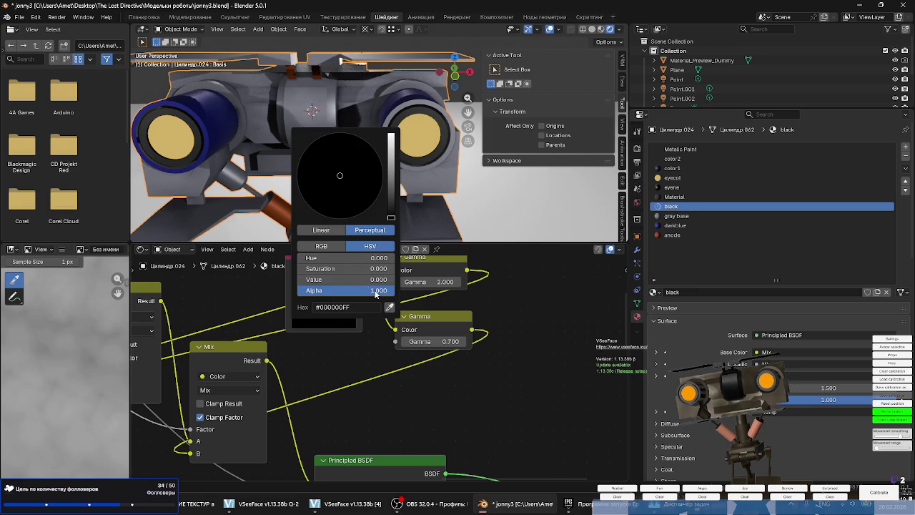
pyautogui.moveTo(343, 358); pyautogui.dragTo(392, 400, button='middle')
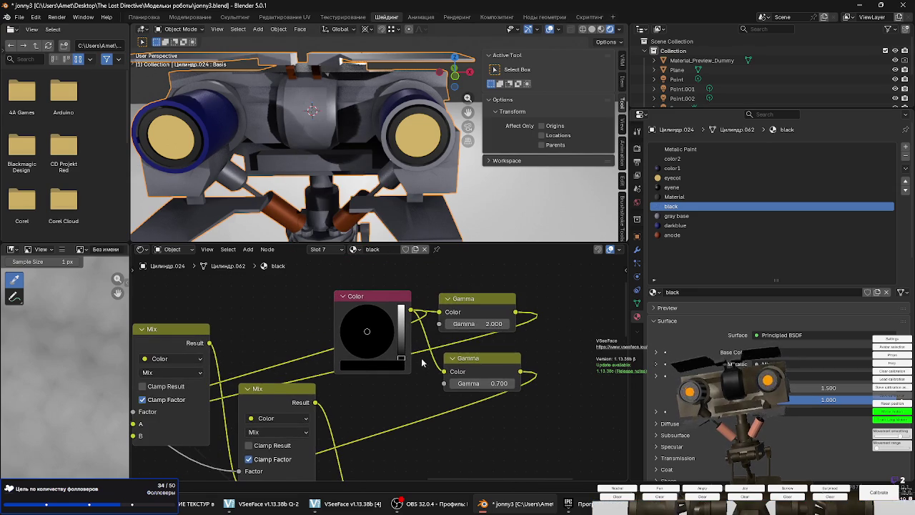
pyautogui.moveTo(401, 358); pyautogui.dragTo(402, 350)
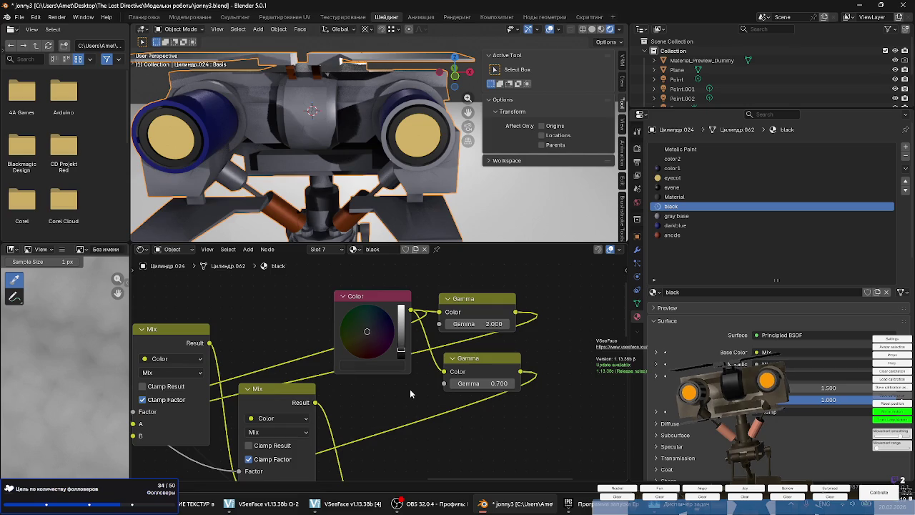
pyautogui.scroll(-8, 400, 206)
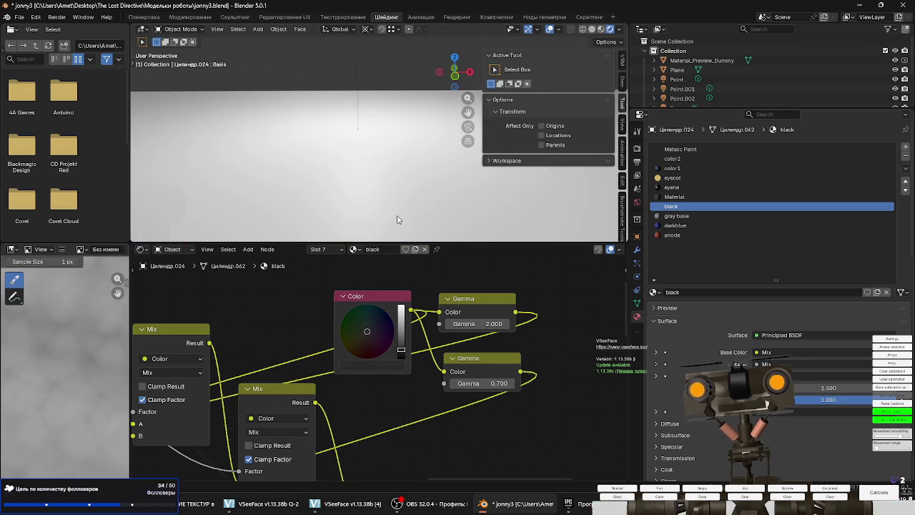
pyautogui.scroll(3, 411, 205)
pyautogui.scroll(2, 412, 205)
pyautogui.scroll(2, 429, 164)
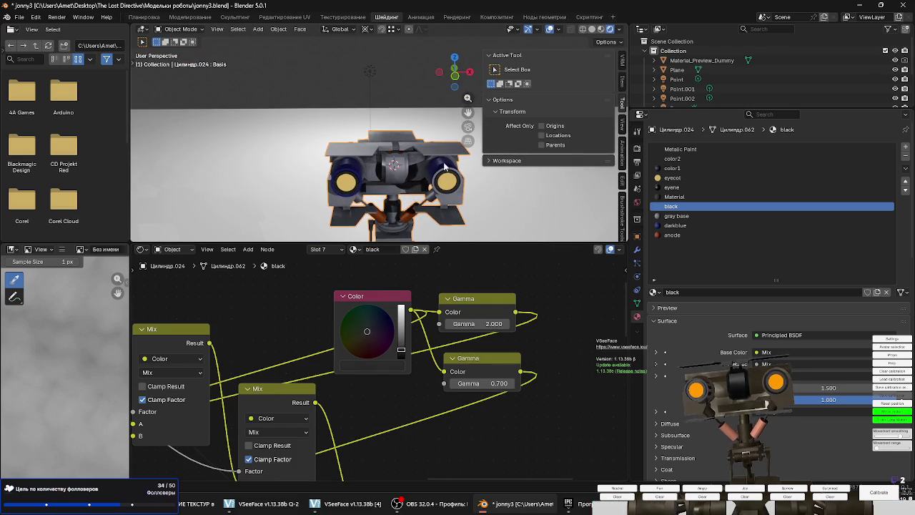
pyautogui.press('Tab')
pyautogui.press('Tab')
pyautogui.press('Tab')
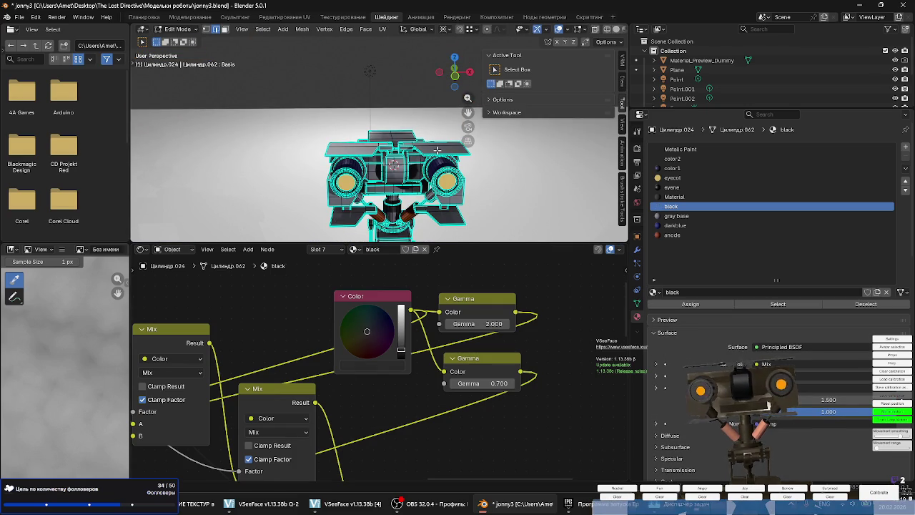
# Select the linked head plates and another linked part of the robot mesh.
pyautogui.press('l')
pyautogui.press('a')
pyautogui.hotkey('ctrl', 'z')
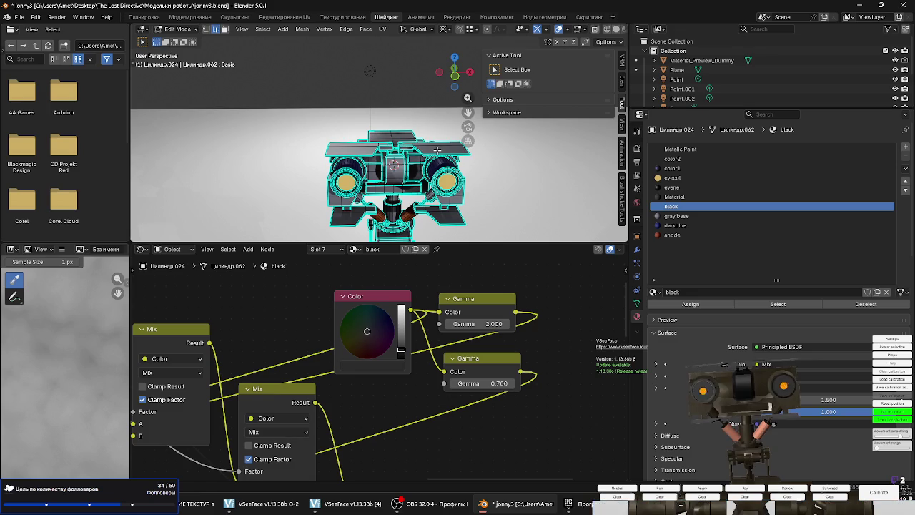
pyautogui.press('l')
pyautogui.press('l')
pyautogui.press('l')
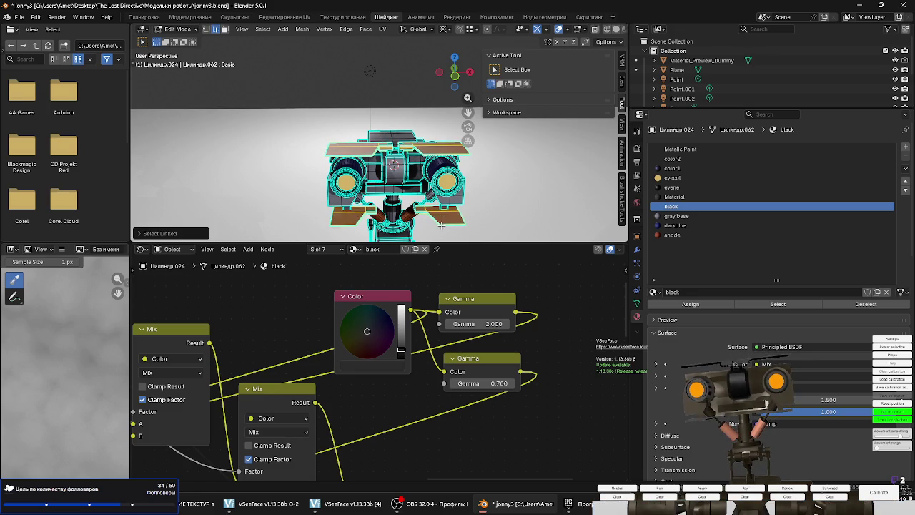
pyautogui.scroll(2, 447, 208)
pyautogui.moveTo(447, 208); pyautogui.dragTo(453, 196, button='middle')
pyautogui.press('a')
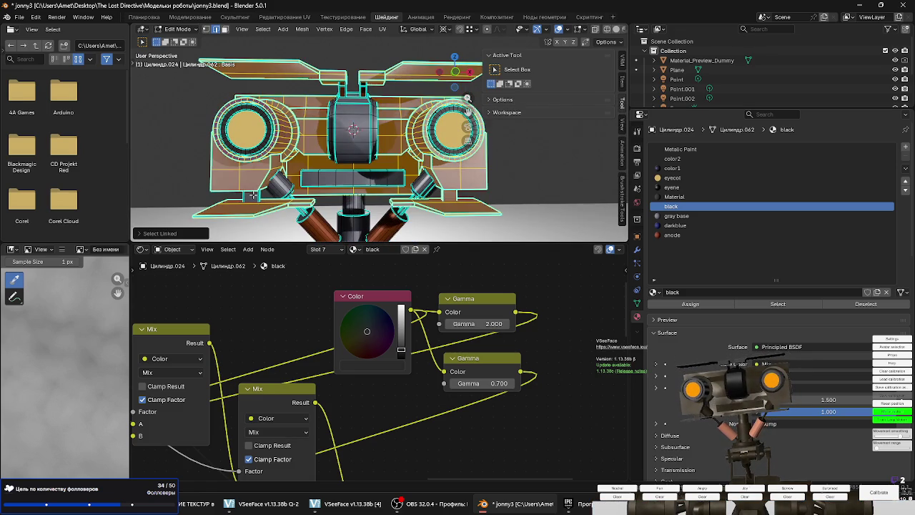
pyautogui.hotkey('ctrl', 'z')
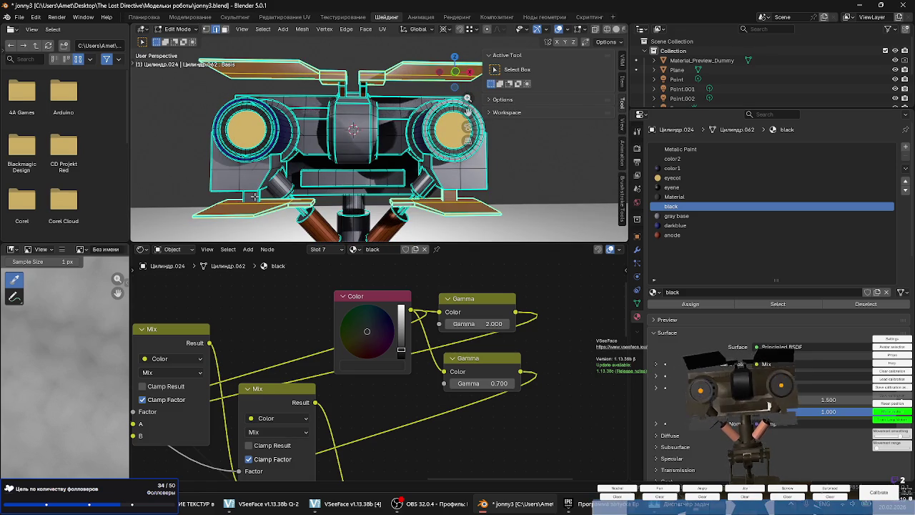
pyautogui.press('l')
pyautogui.press('l')
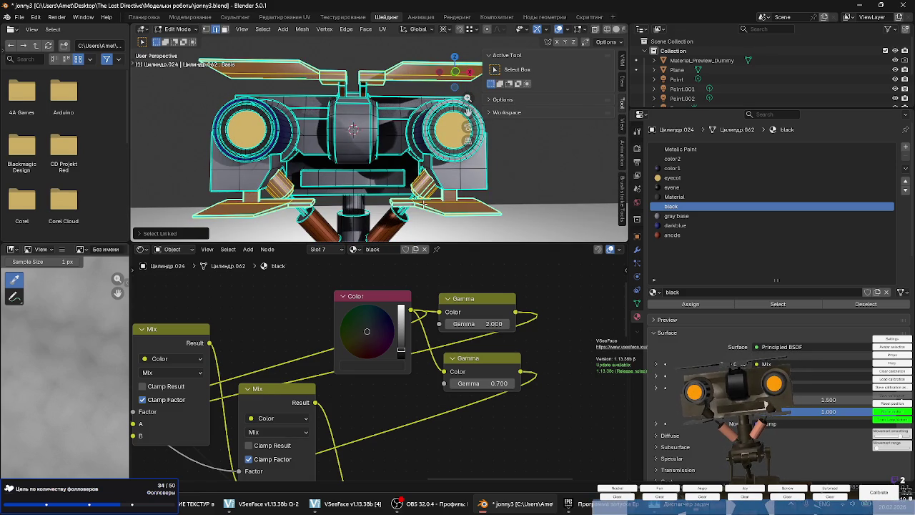
# Add the central cylinder to the black selection, check it from several angles, then leave Edit Mode.
pyautogui.moveTo(468, 98); pyautogui.dragTo(468, 122)
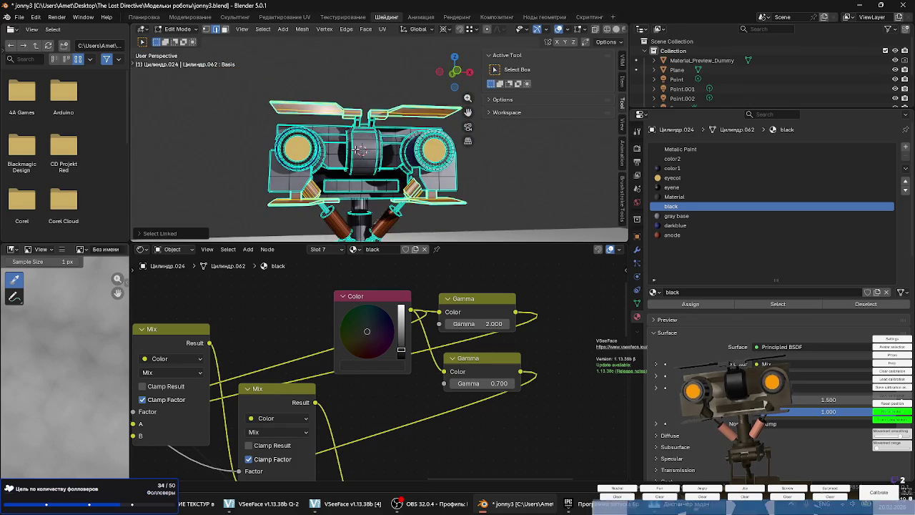
pyautogui.press('l')
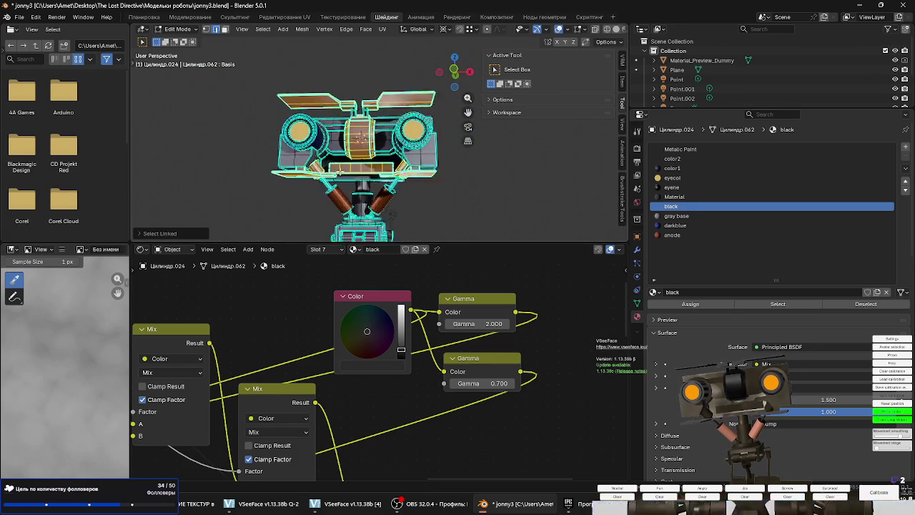
pyautogui.scroll(2, 322, 207)
pyautogui.scroll(3, 391, 209)
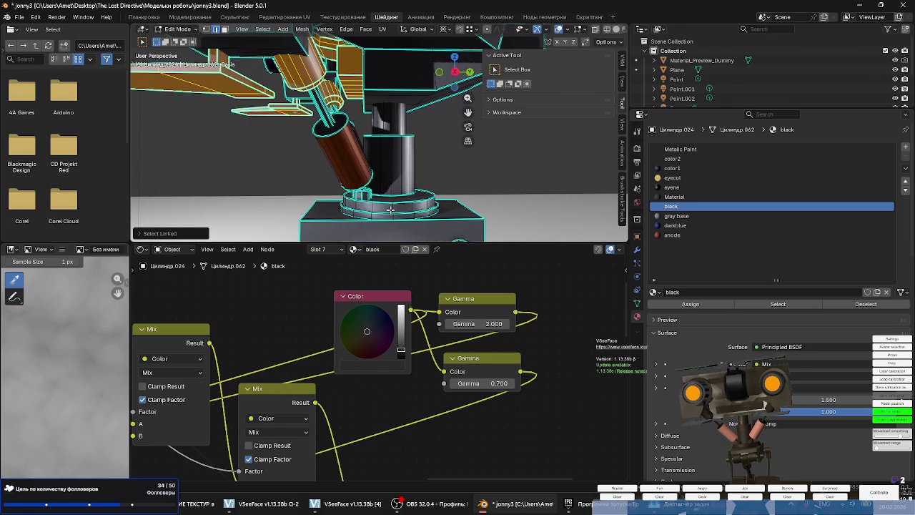
pyautogui.moveTo(391, 216)
pyautogui.mouseDown(button='middle')
pyautogui.moveTo(356, 227)
pyautogui.moveTo(365, 209)
pyautogui.mouseUp(button='middle')
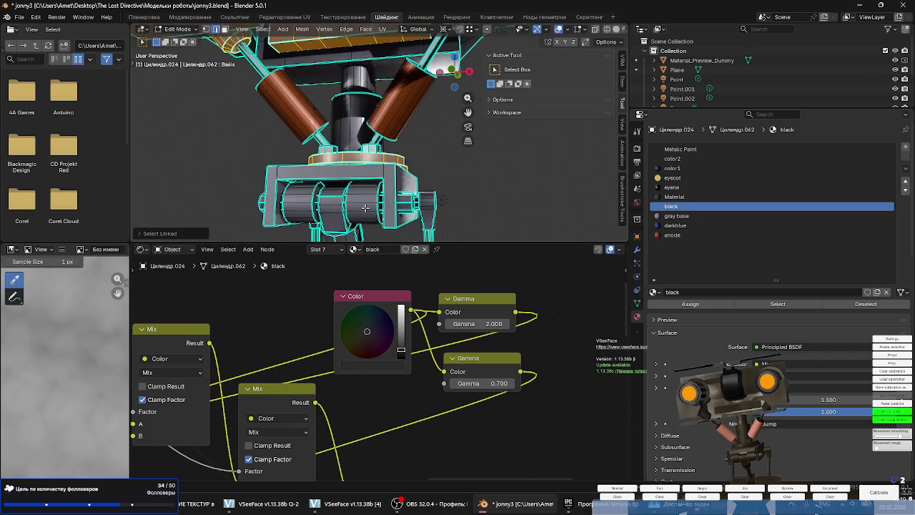
pyautogui.scroll(3, 305, 208)
pyautogui.moveTo(302, 196)
pyautogui.mouseDown(button='middle')
pyautogui.moveTo(245, 200)
pyautogui.moveTo(414, 186)
pyautogui.mouseUp(button='middle')
pyautogui.scroll(-3, 322, 189)
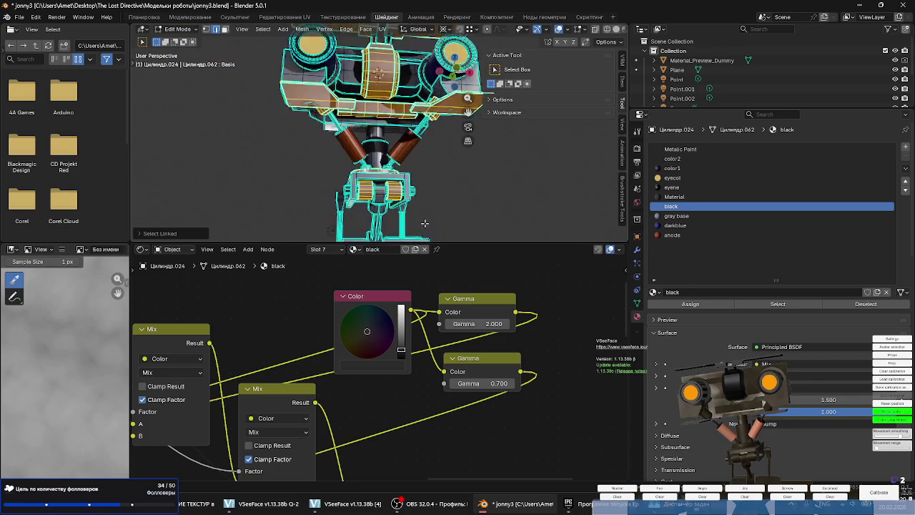
pyautogui.moveTo(433, 216); pyautogui.dragTo(390, 225, button='middle')
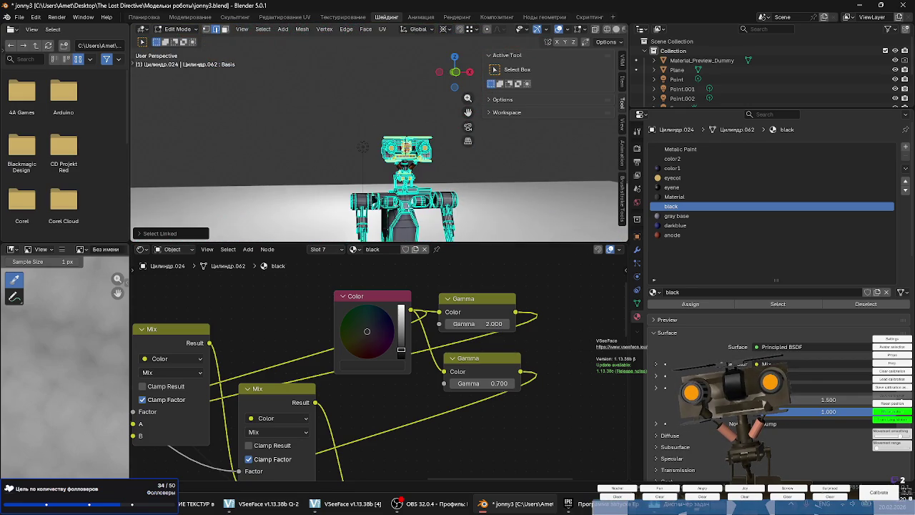
pyautogui.moveTo(408, 175)
pyautogui.mouseDown(button='middle')
pyautogui.moveTo(387, 174)
pyautogui.moveTo(391, 213)
pyautogui.moveTo(542, 194)
pyautogui.moveTo(591, 165)
pyautogui.moveTo(510, 188)
pyautogui.moveTo(420, 152)
pyautogui.moveTo(611, 210)
pyautogui.mouseUp(button='middle')
pyautogui.scroll(2, 400, 178)
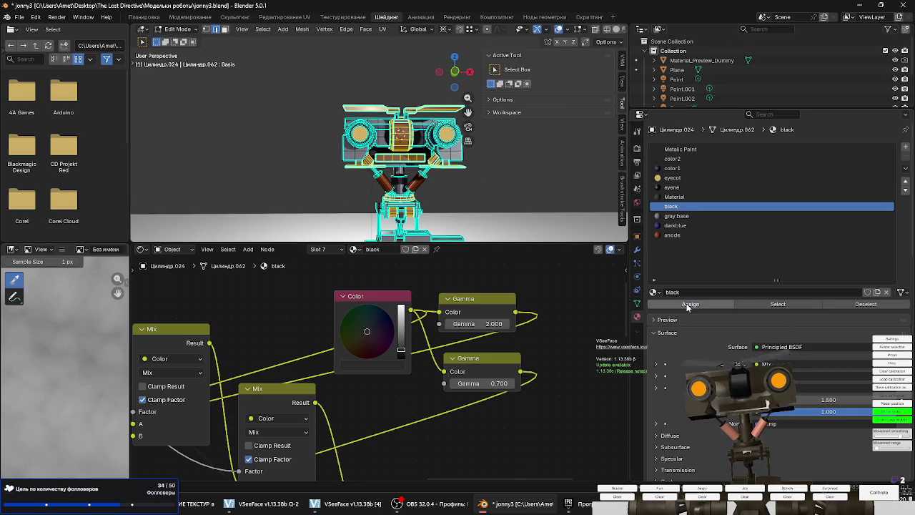
pyautogui.press('Tab')
pyautogui.moveTo(418, 198)
pyautogui.mouseDown(button='middle')
pyautogui.moveTo(420, 180)
pyautogui.moveTo(390, 193)
pyautogui.mouseUp(button='middle')
pyautogui.scroll(3, 388, 193)
# Delete the bottom face of the robot's base in Edit Mode.
pyautogui.press('Tab')
pyautogui.click(378, 206)
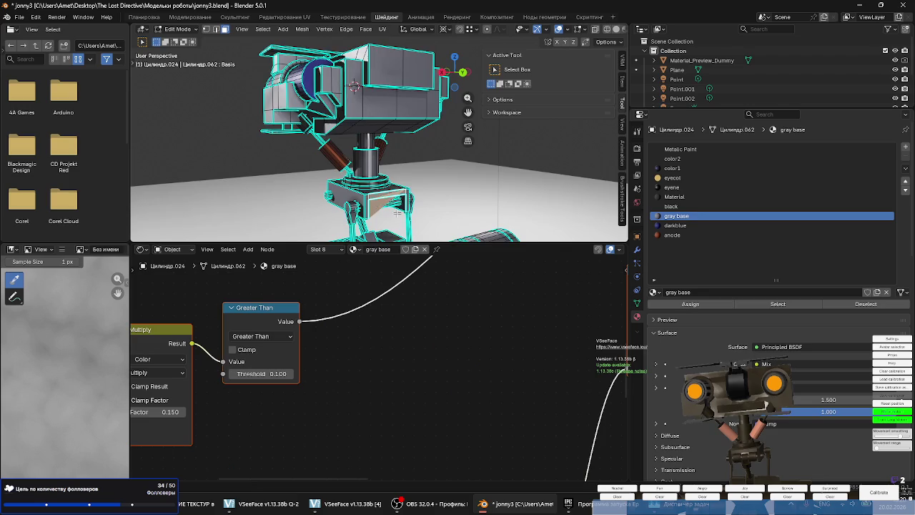
pyautogui.scroll(2, 379, 205)
pyautogui.scroll(2, 380, 204)
pyautogui.scroll(2, 383, 203)
pyautogui.press('x')
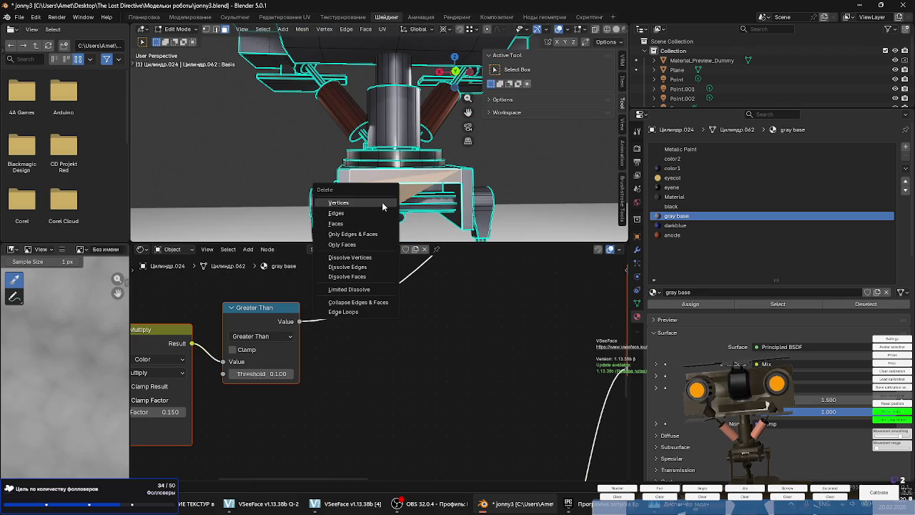
pyautogui.click(379, 224)
pyautogui.moveTo(426, 191); pyautogui.dragTo(354, 176, button='middle')
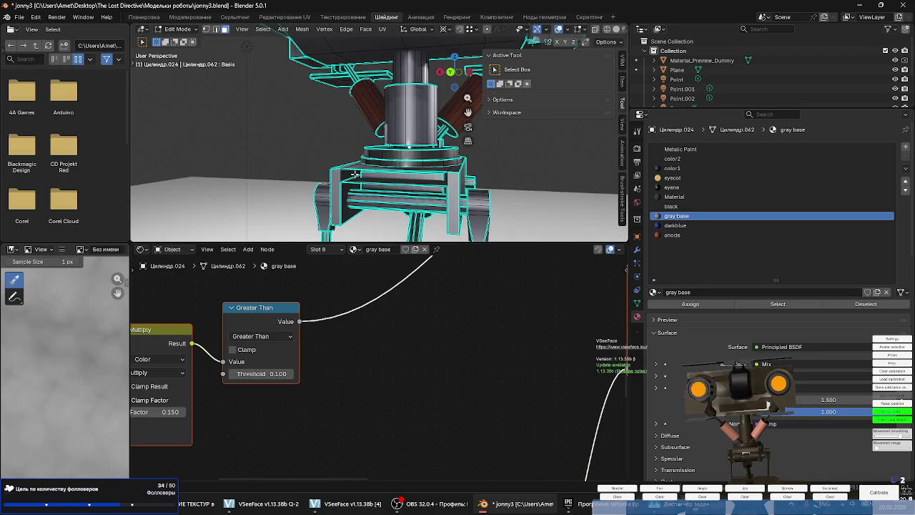
pyautogui.scroll(3, 342, 173)
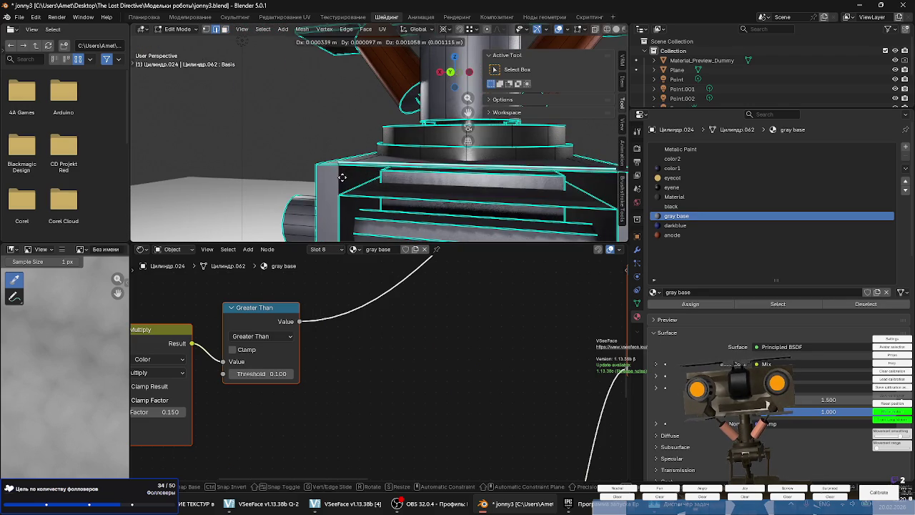
pyautogui.press('z')
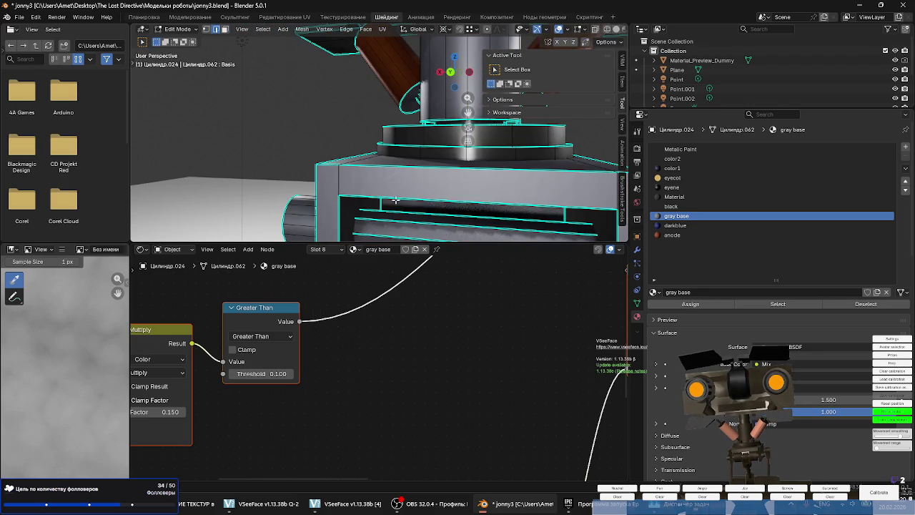
# Select the whole mesh and Merge by Distance, removing 148 duplicate vertices at 0.00001 m.
pyautogui.press('a')
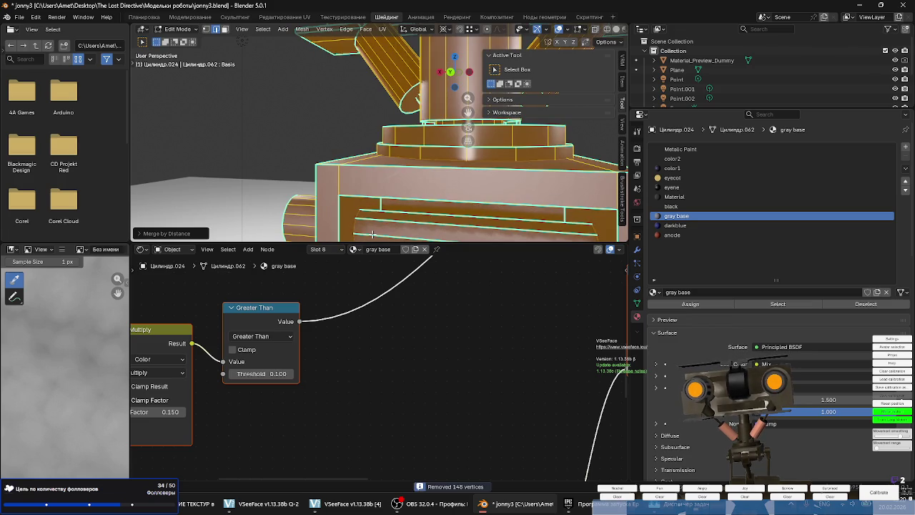
pyautogui.scroll(-2, 372, 234)
pyautogui.scroll(-2, 370, 214)
pyautogui.scroll(-2, 367, 179)
pyautogui.scroll(-2, 365, 151)
pyautogui.press('h')
pyautogui.hotkey('alt', 'h')
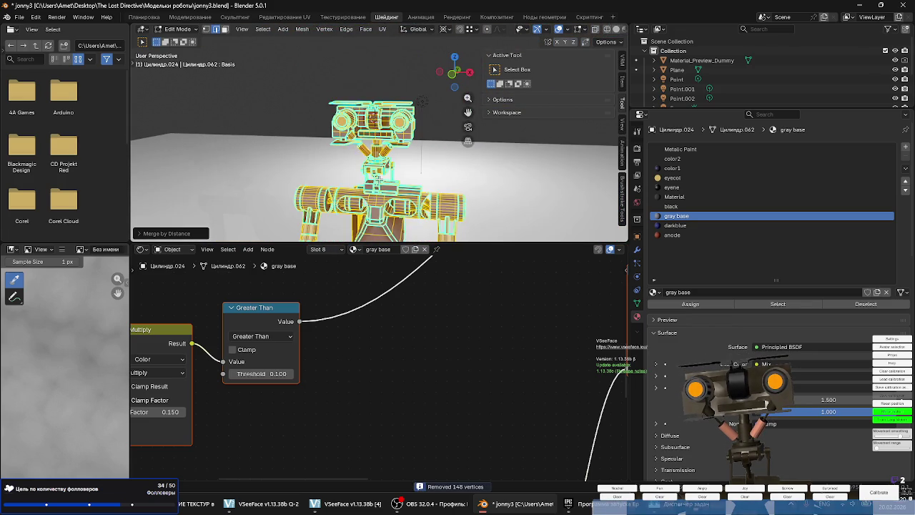
pyautogui.scroll(4, 378, 177)
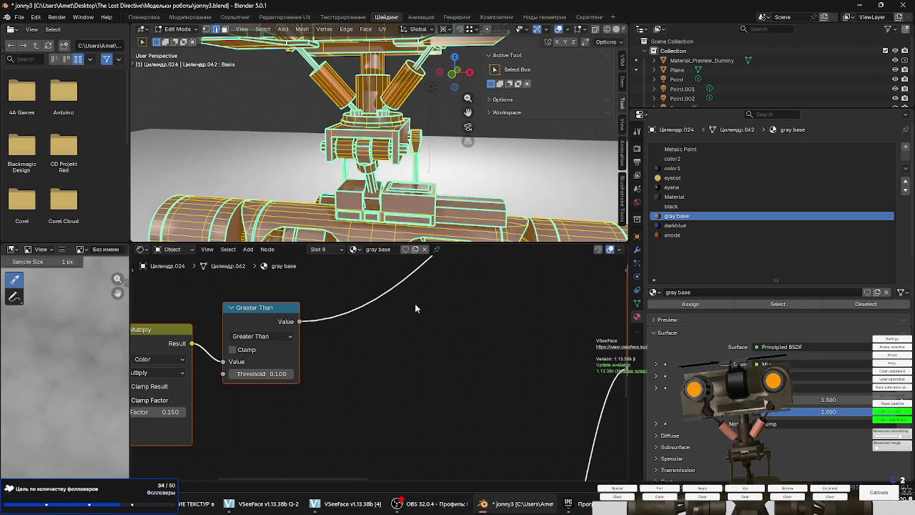
pyautogui.click(376, 188)
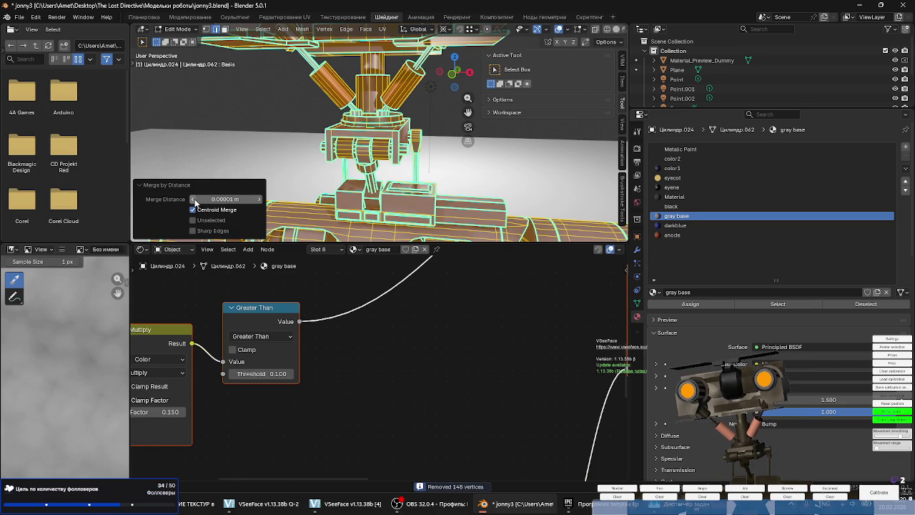
pyautogui.scroll(-5, 286, 157)
pyautogui.scroll(3, 283, 159)
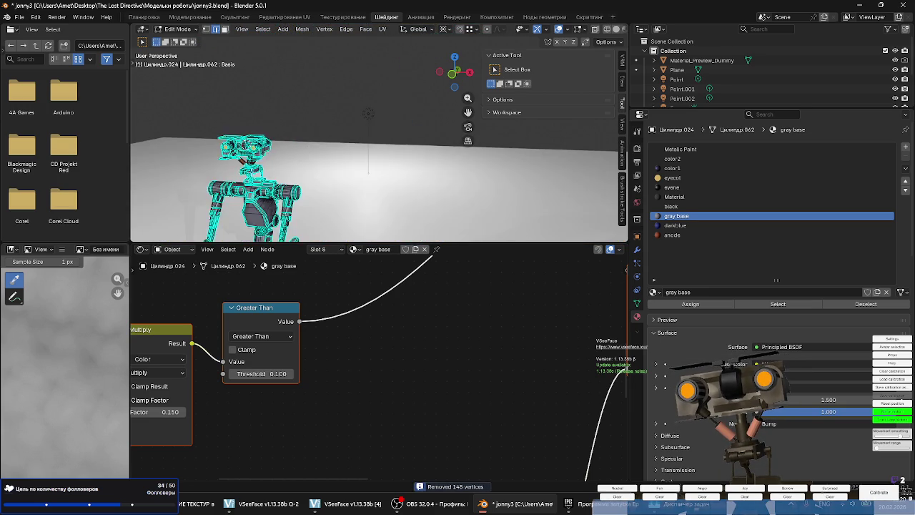
# Toggle between Object and Edit Mode and clear the mesh selection.
pyautogui.scroll(3, 279, 161)
pyautogui.scroll(-2, 275, 164)
pyautogui.scroll(4, 276, 164)
pyautogui.scroll(-4, 275, 158)
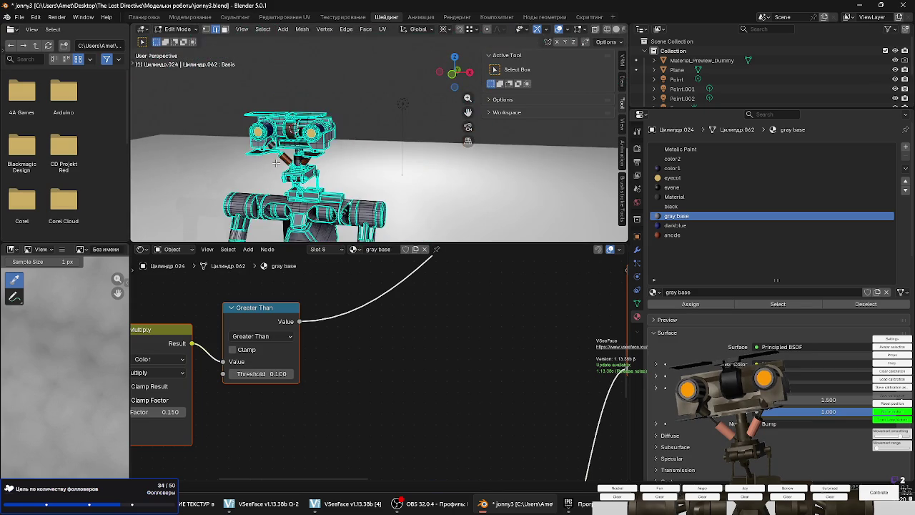
pyautogui.press('Tab')
pyautogui.scroll(1, 274, 137)
pyautogui.scroll(3, 274, 136)
pyautogui.scroll(2, 275, 132)
pyautogui.scroll(2, 276, 126)
pyautogui.scroll(-1, 279, 133)
pyautogui.press('Tab')
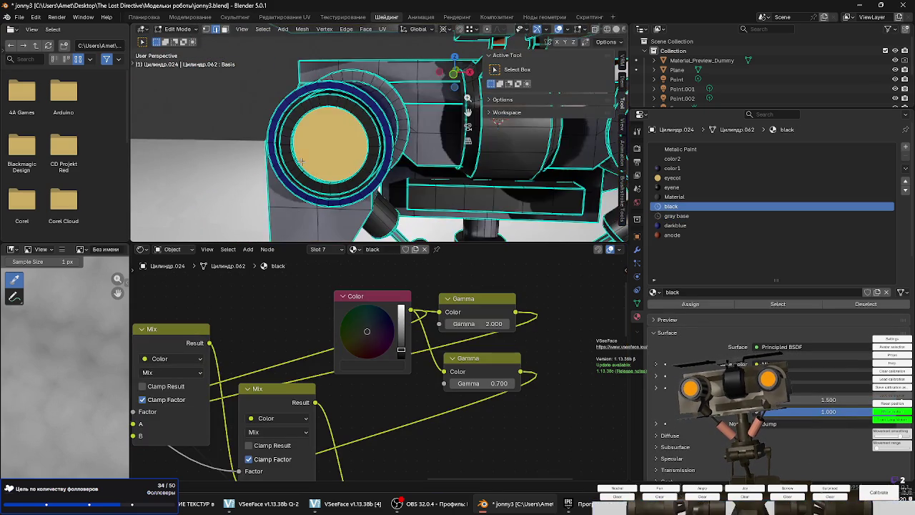
pyautogui.press('a')
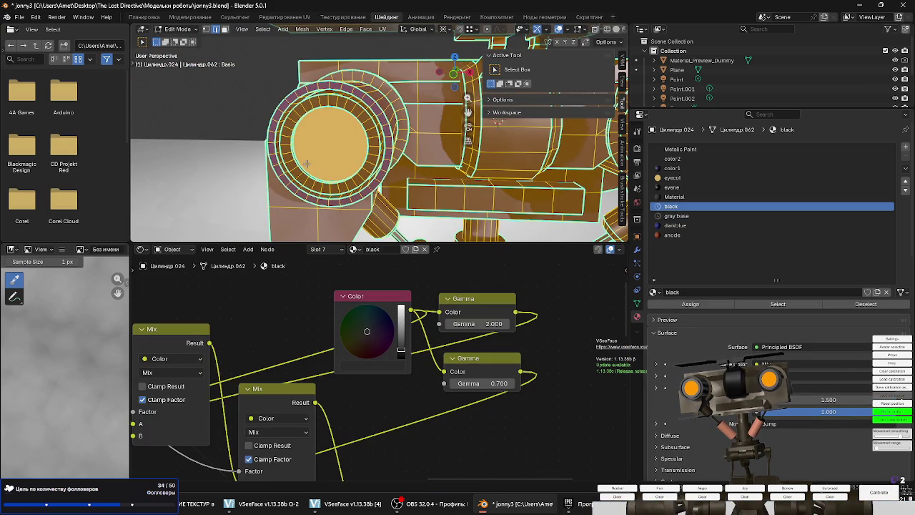
pyautogui.hotkey('alt', 'a')
pyautogui.press('Tab')
pyautogui.scroll(2, 286, 151)
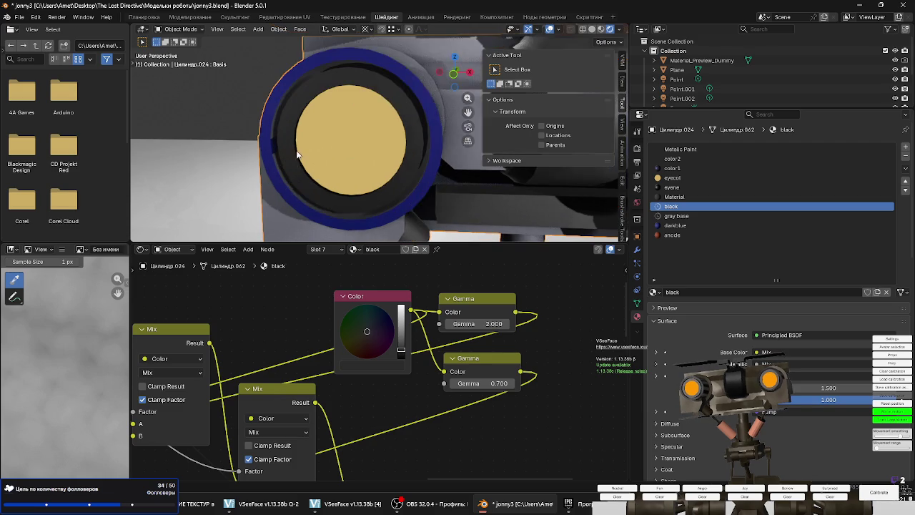
pyautogui.scroll(-1, 275, 151)
pyautogui.scroll(2, 220, 131)
pyautogui.press('Tab')
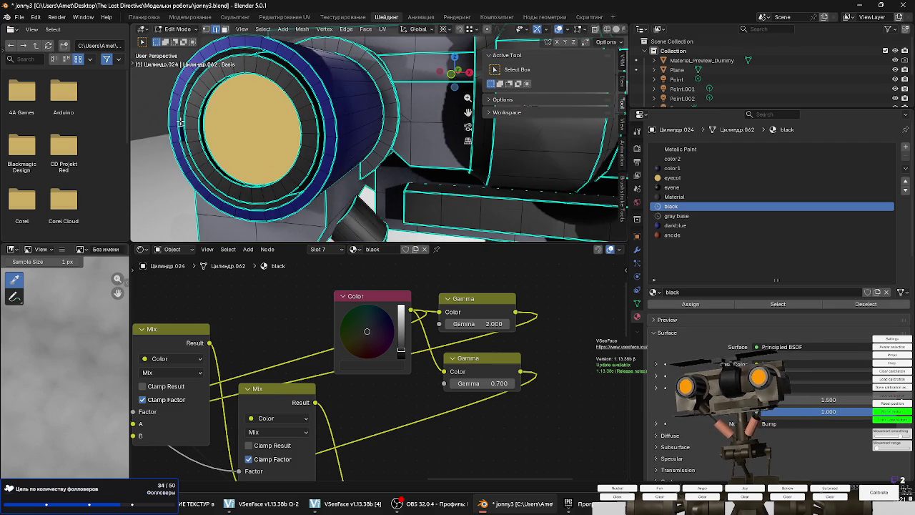
# Orbit and zoom in on the right eye to pick out its outer rim loop.
pyautogui.scroll(4, 181, 124)
pyautogui.moveTo(212, 133)
pyautogui.mouseDown(button='middle')
pyautogui.moveTo(149, 169)
pyautogui.moveTo(488, 168)
pyautogui.moveTo(343, 205)
pyautogui.mouseUp(button='middle')
pyautogui.scroll(-3, 150, 170)
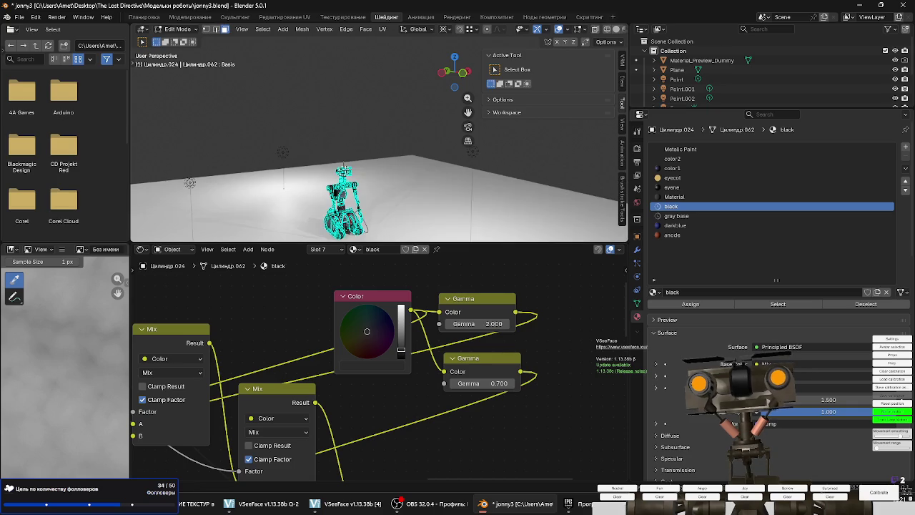
pyautogui.scroll(4, 372, 207)
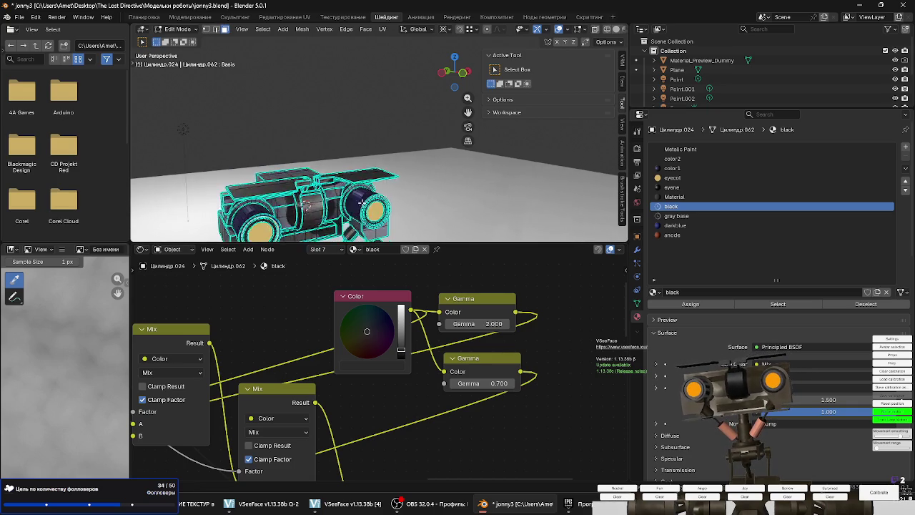
pyautogui.scroll(2, 387, 209)
pyautogui.scroll(2, 397, 212)
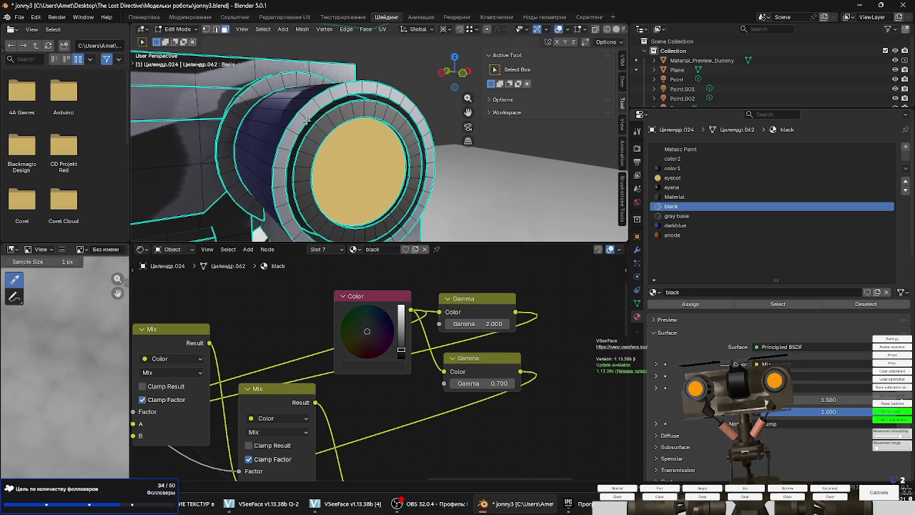
pyautogui.scroll(3, 427, 161)
pyautogui.scroll(1, 422, 159)
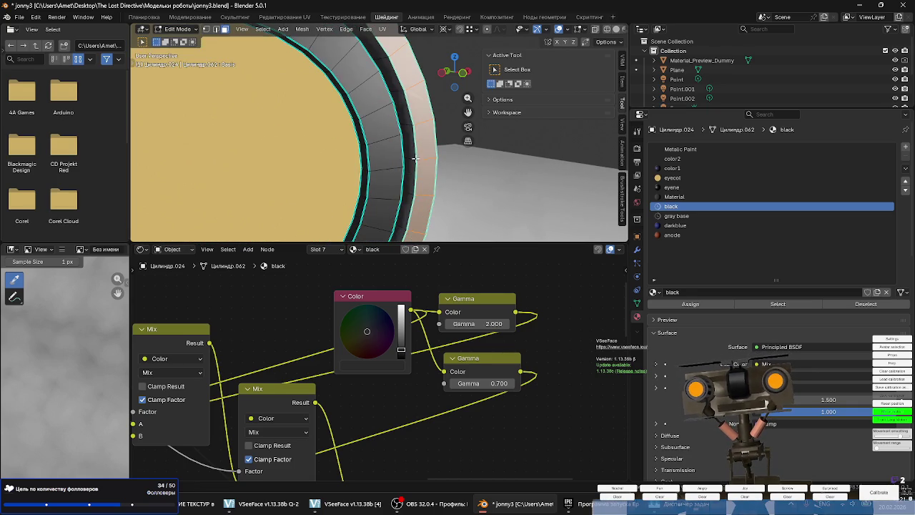
pyautogui.scroll(-3, 412, 157)
pyautogui.moveTo(412, 158); pyautogui.dragTo(175, 177, button='middle')
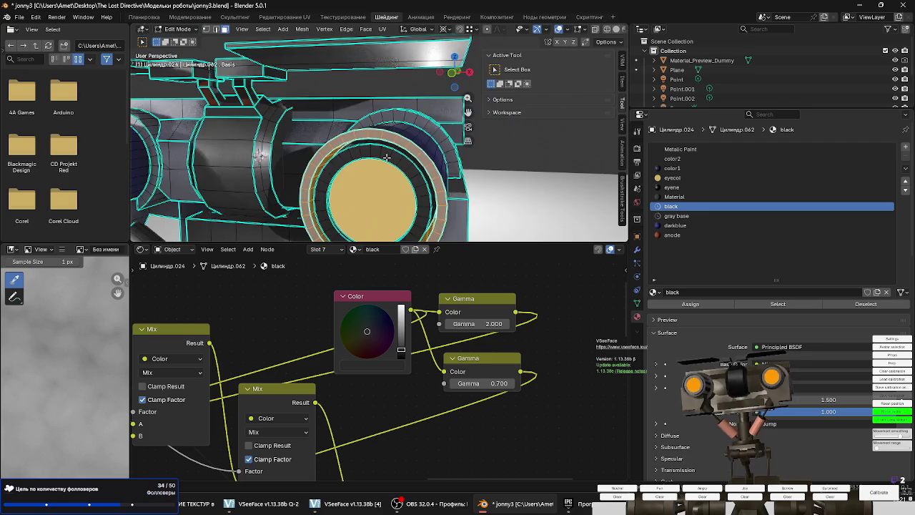
pyautogui.scroll(-2, 175, 177)
pyautogui.scroll(2, 227, 177)
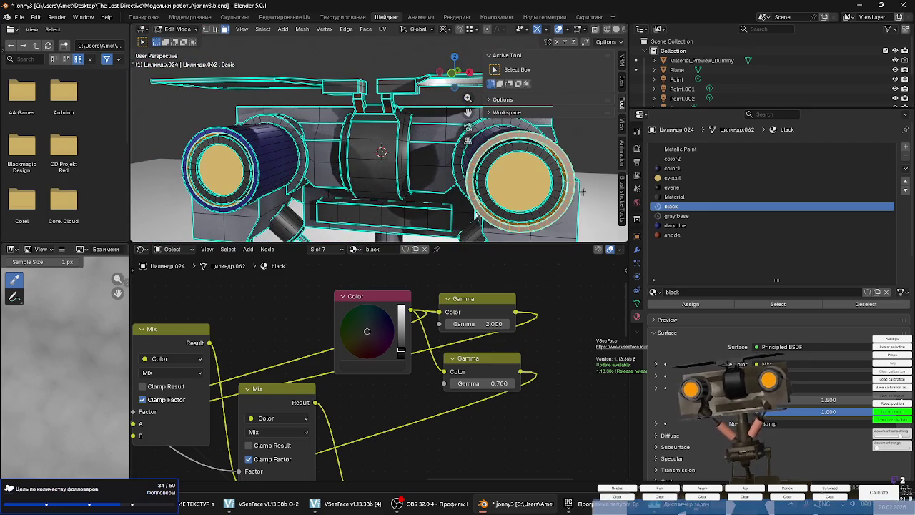
# Assign the darkblue material to the right eye's rim, then clear the selection and exit Edit Mode.
pyautogui.click(674, 226)
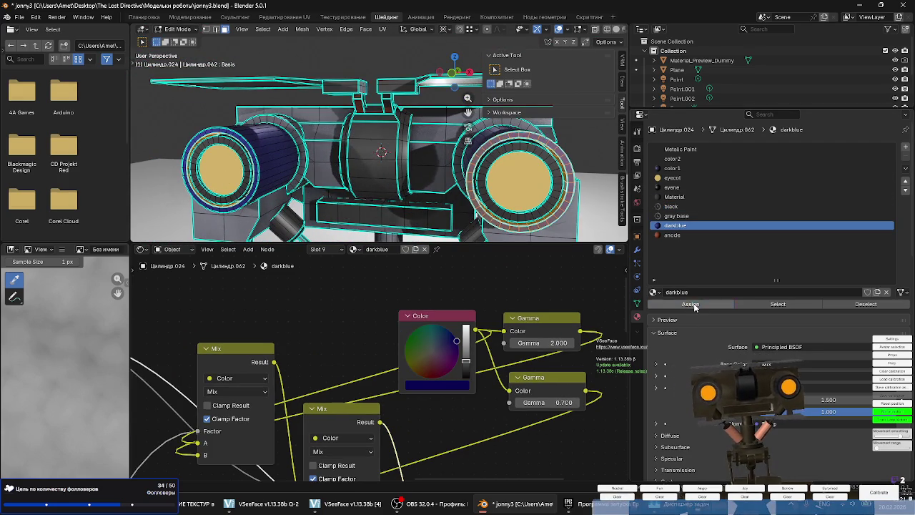
pyautogui.click(690, 304)
pyautogui.press('a')
pyautogui.hotkey('alt', 'a')
pyautogui.press('Tab')
# Select the two cylinders in the torso's shoulder openings and assign them the black material.
pyautogui.moveTo(458, 179)
pyautogui.mouseDown(button='middle')
pyautogui.moveTo(401, 202)
pyautogui.moveTo(276, 185)
pyautogui.moveTo(269, 212)
pyautogui.mouseUp(button='middle')
pyautogui.scroll(-5, 291, 204)
pyautogui.scroll(2, 295, 198)
pyautogui.scroll(2, 281, 192)
pyautogui.scroll(2, 270, 212)
pyautogui.scroll(2, 342, 184)
pyautogui.moveTo(342, 184)
pyautogui.mouseDown(button='middle')
pyautogui.moveTo(306, 210)
pyautogui.moveTo(277, 155)
pyautogui.moveTo(300, 128)
pyautogui.mouseUp(button='middle')
pyautogui.scroll(2, 301, 129)
pyautogui.press('Tab')
pyautogui.scroll(2, 254, 110)
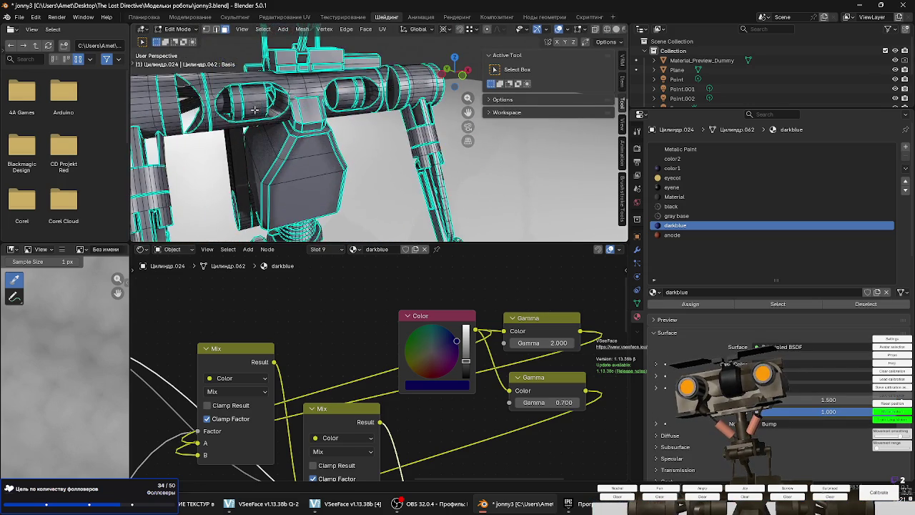
pyautogui.press('l')
pyautogui.moveTo(352, 97); pyautogui.dragTo(389, 119, button='middle')
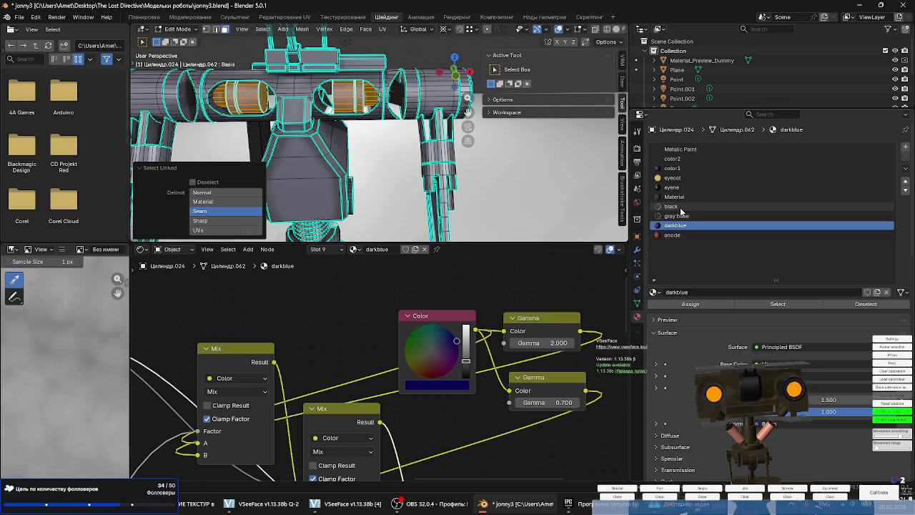
pyautogui.click(680, 207)
pyautogui.click(689, 305)
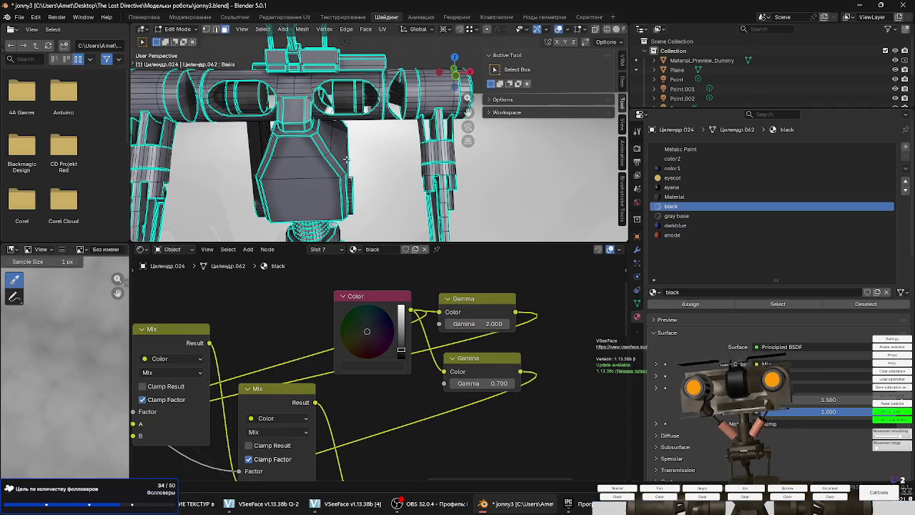
pyautogui.press('Tab')
pyautogui.scroll(-5, 341, 205)
pyautogui.scroll(2, 342, 192)
# Select the linked arm pieces in Edit Mode and assign them the black material.
pyautogui.scroll(2, 341, 192)
pyautogui.scroll(2, 347, 193)
pyautogui.scroll(2, 351, 193)
pyautogui.scroll(2, 355, 194)
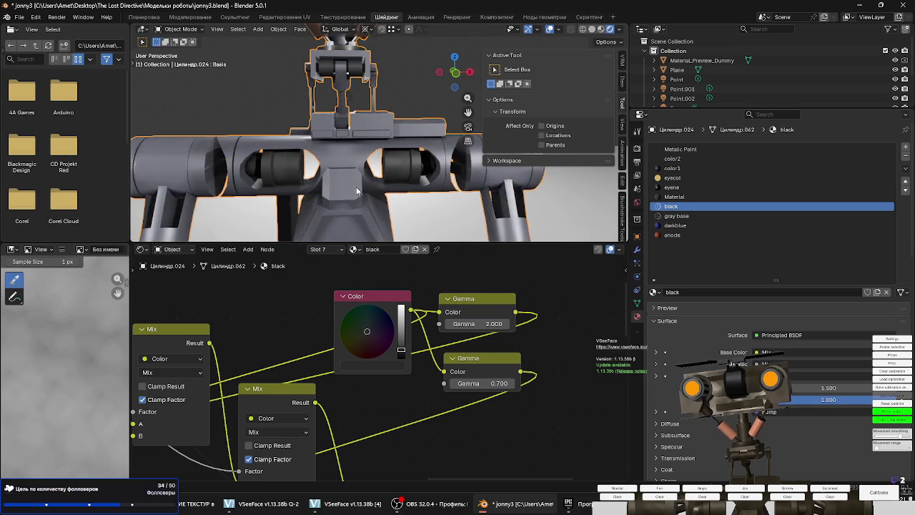
pyautogui.moveTo(357, 187); pyautogui.dragTo(333, 199, button='middle')
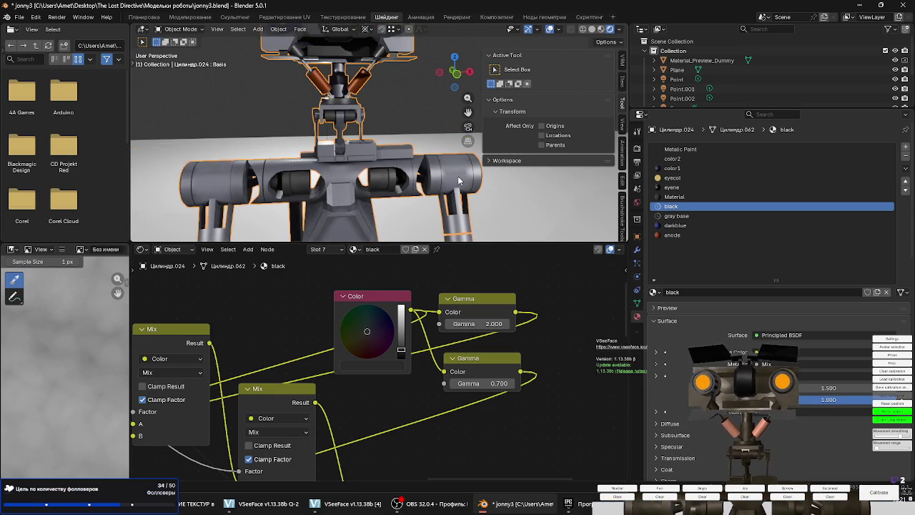
pyautogui.press('Tab')
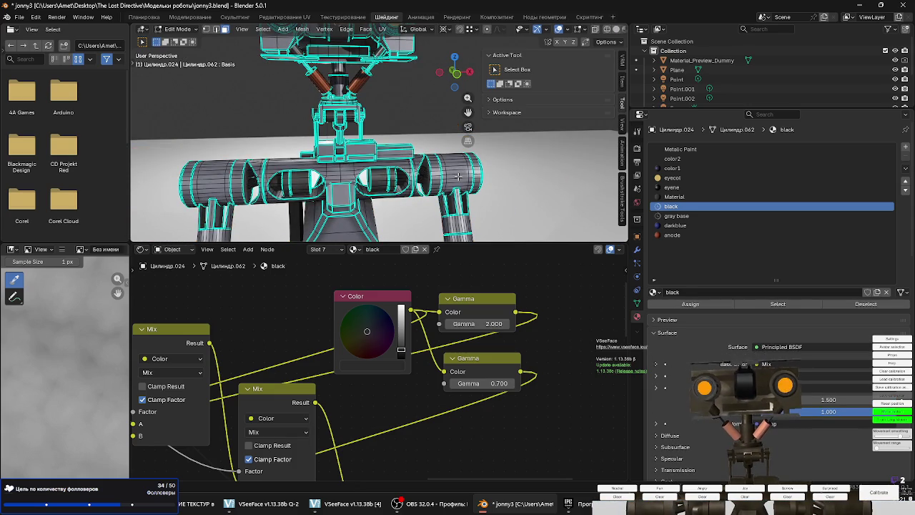
pyautogui.press('l')
pyautogui.moveTo(458, 175); pyautogui.dragTo(323, 178, button='middle')
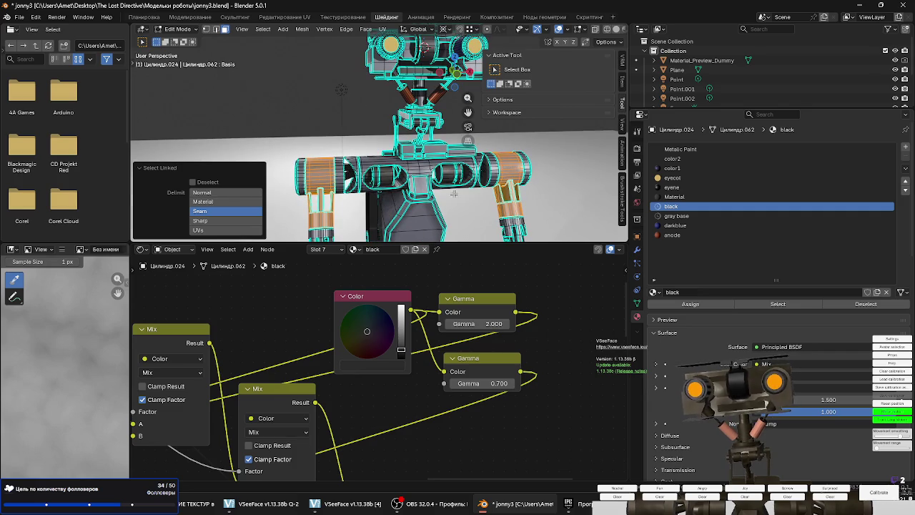
pyautogui.click(684, 306)
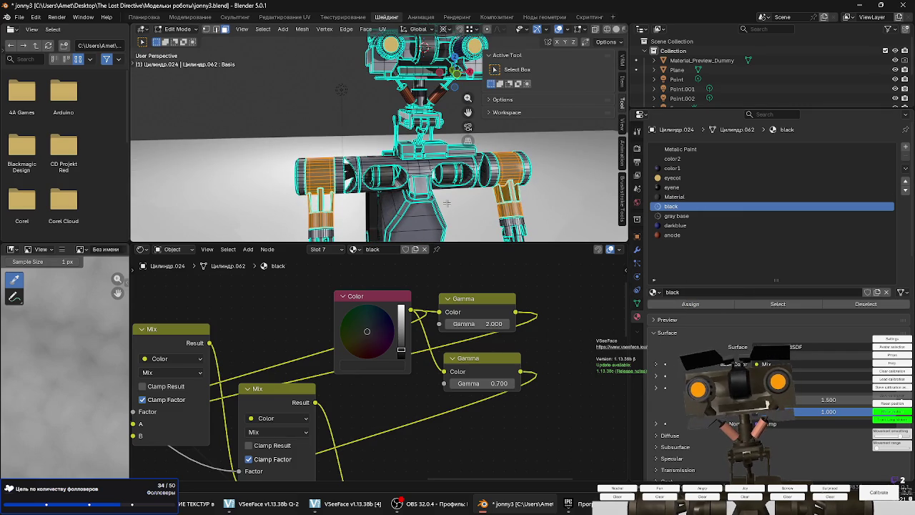
pyautogui.press('Tab')
pyautogui.moveTo(429, 196); pyautogui.dragTo(375, 163, button='middle')
pyautogui.scroll(-4, 374, 163)
pyautogui.scroll(3, 375, 163)
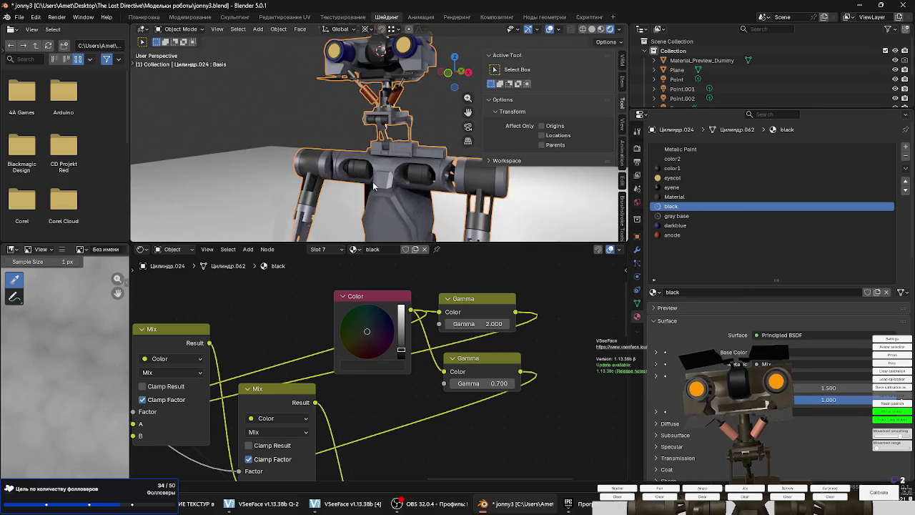
pyautogui.scroll(1, 379, 163)
pyautogui.scroll(2, 390, 162)
pyautogui.scroll(2, 401, 162)
pyautogui.moveTo(409, 143); pyautogui.dragTo(308, 126, button='middle')
pyautogui.scroll(-3, 308, 126)
pyautogui.scroll(2, 312, 133)
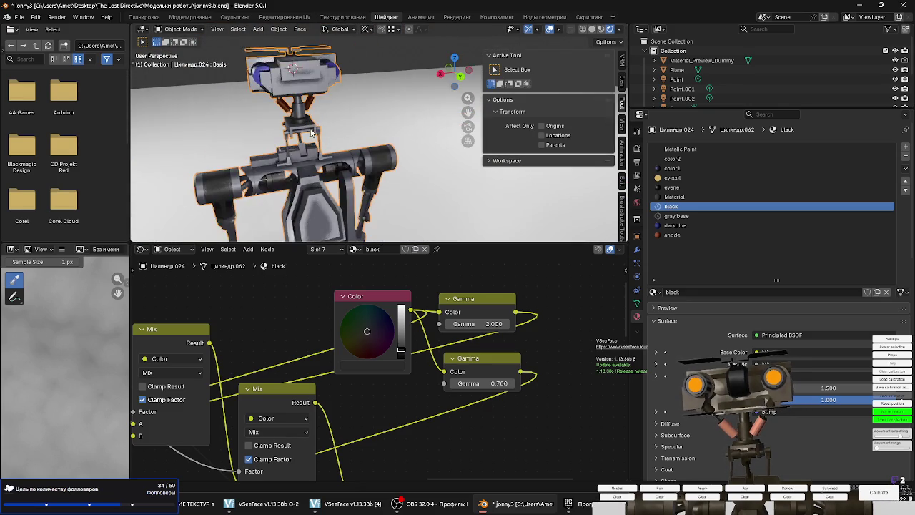
pyautogui.scroll(2, 304, 139)
pyautogui.scroll(2, 304, 141)
pyautogui.scroll(2, 315, 141)
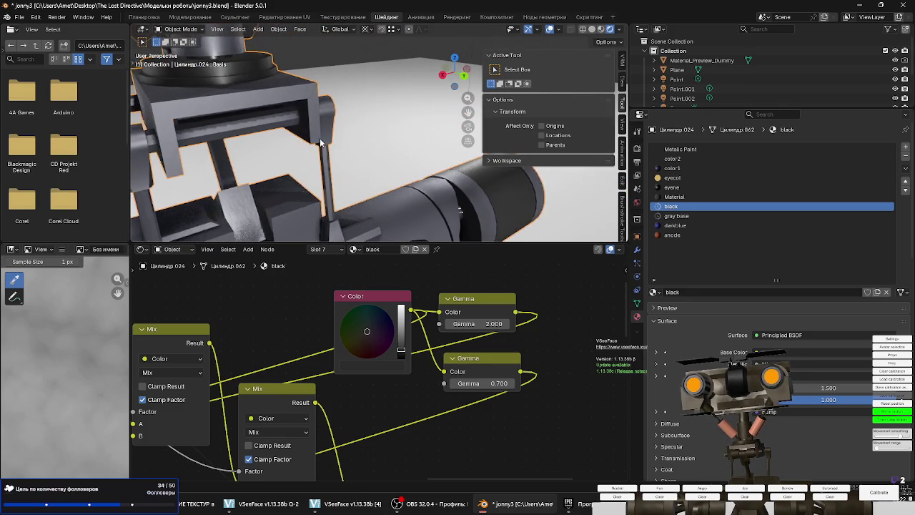
pyautogui.scroll(-5, 319, 142)
pyautogui.scroll(4, 324, 139)
pyautogui.scroll(-1, 328, 136)
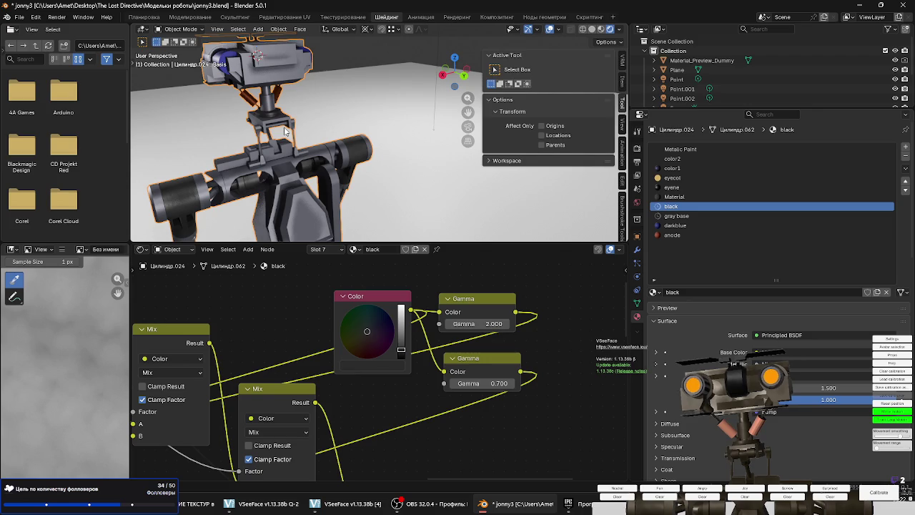
pyautogui.moveTo(272, 139)
pyautogui.mouseDown(button='middle')
pyautogui.moveTo(308, 154)
pyautogui.moveTo(354, 149)
pyautogui.moveTo(315, 188)
pyautogui.moveTo(332, 173)
pyautogui.moveTo(336, 187)
pyautogui.mouseUp(button='middle')
pyautogui.scroll(2, 308, 155)
pyautogui.scroll(2, 309, 156)
pyautogui.scroll(-1, 315, 188)
pyautogui.scroll(-5, 332, 173)
pyautogui.scroll(4, 337, 190)
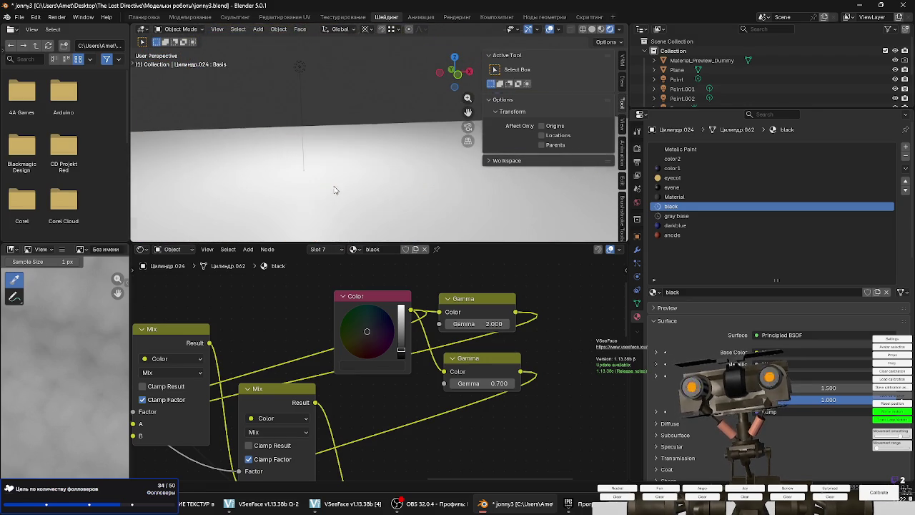
pyautogui.scroll(3, 338, 183)
pyautogui.scroll(-5, 336, 186)
pyautogui.scroll(2, 340, 185)
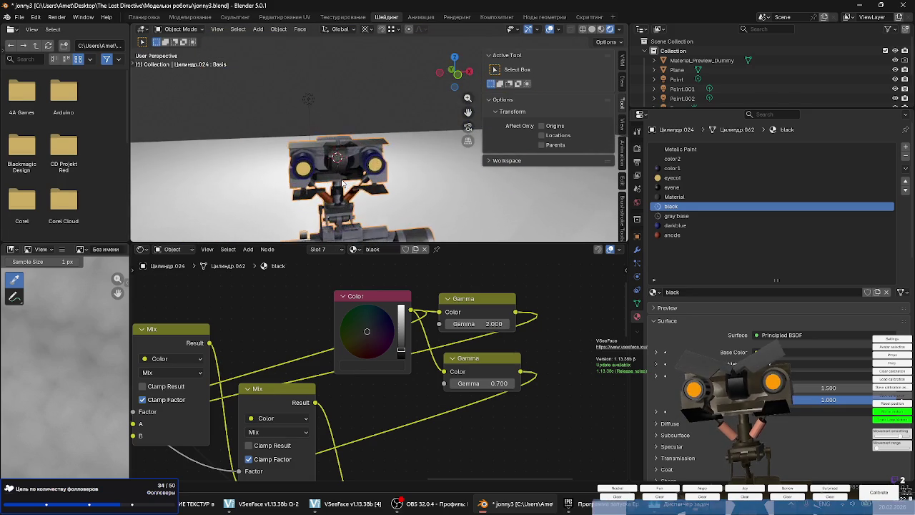
pyautogui.scroll(2, 342, 184)
pyautogui.moveTo(328, 166); pyautogui.dragTo(354, 173, button='middle')
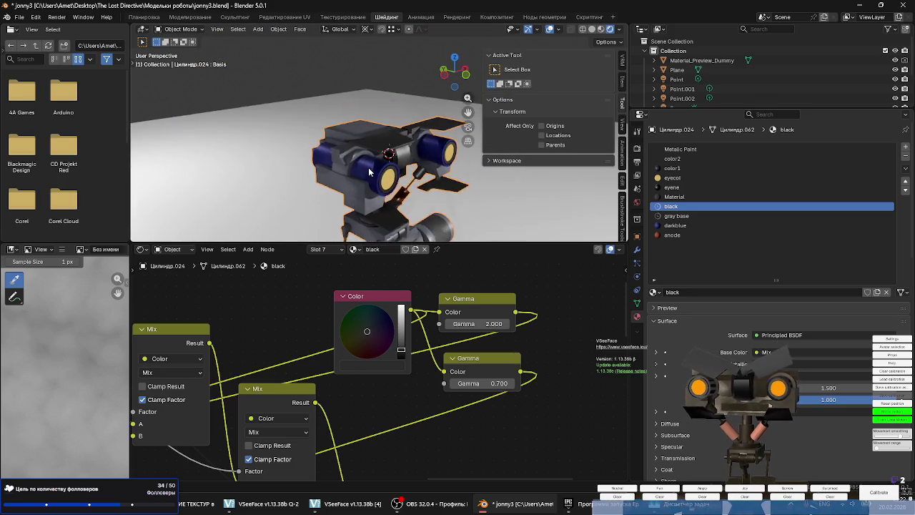
pyautogui.scroll(3, 377, 178)
pyautogui.moveTo(415, 172); pyautogui.dragTo(386, 153, button='middle')
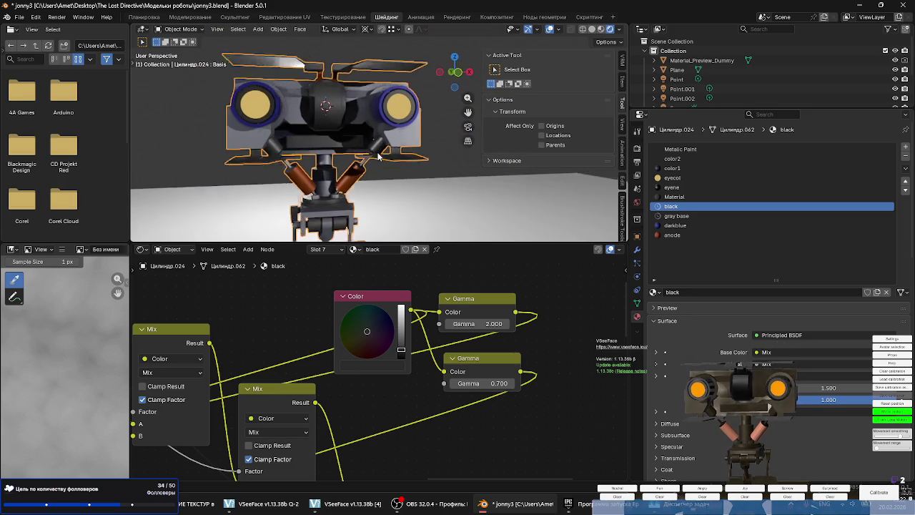
pyautogui.scroll(-2, 384, 152)
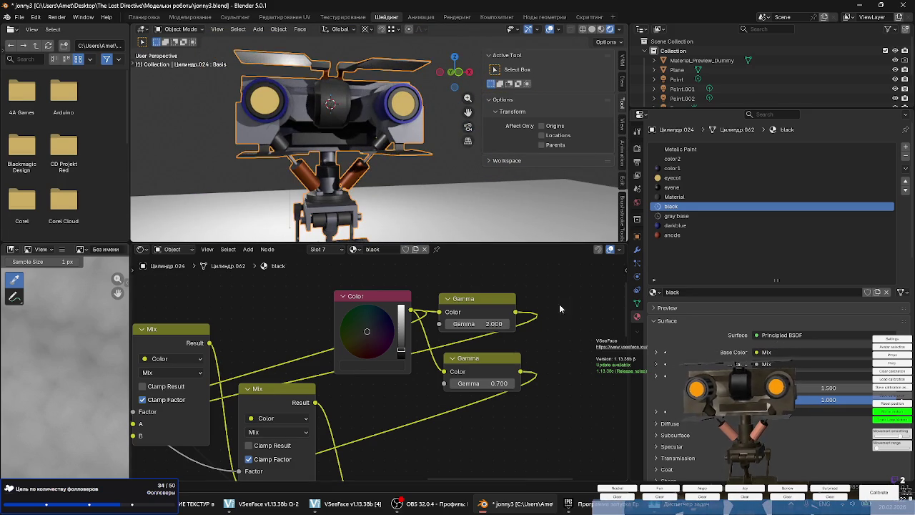
pyautogui.scroll(-3, 576, 303)
pyautogui.scroll(-2, 574, 418)
pyautogui.moveTo(574, 417); pyautogui.dragTo(479, 349, button='middle')
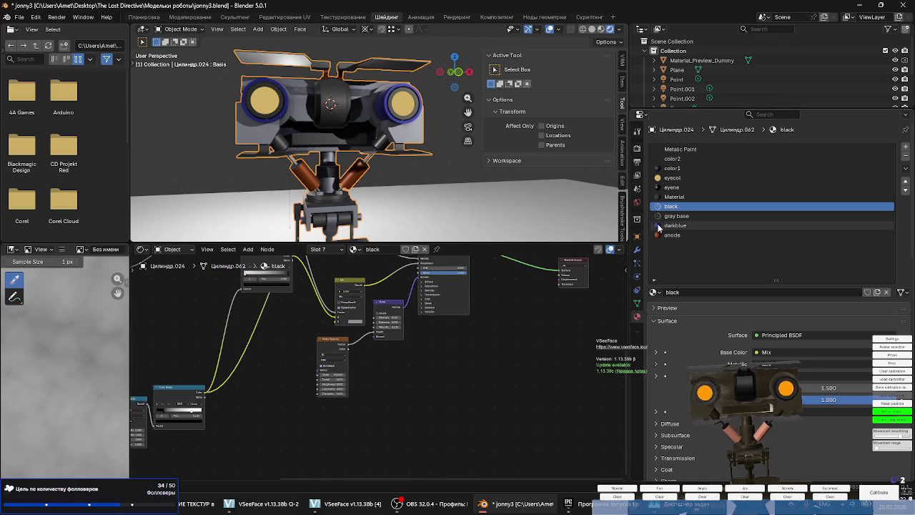
# Select the gray base material and zoom the Shader Editor onto its Bump and Noise Texture nodes.
pyautogui.click(679, 217)
pyautogui.scroll(1, 521, 415)
pyautogui.scroll(3, 479, 333)
pyautogui.scroll(2, 480, 333)
pyautogui.scroll(2, 424, 364)
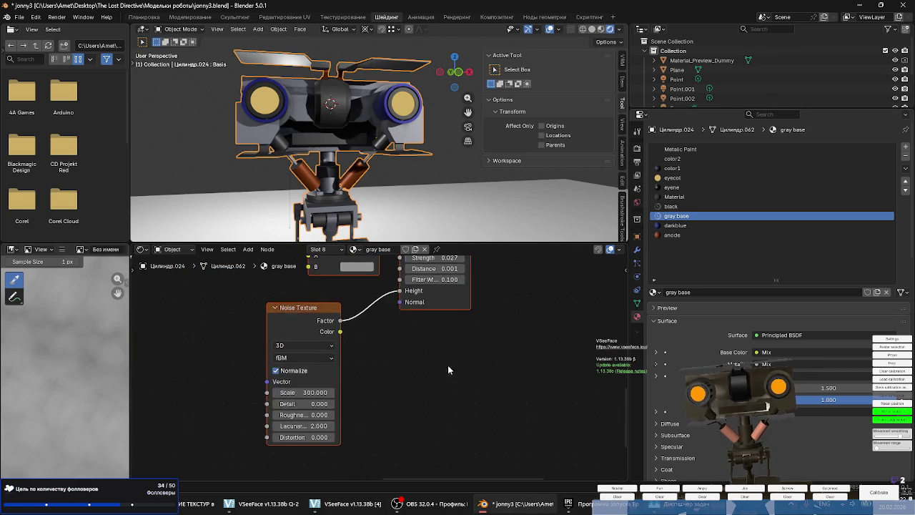
pyautogui.scroll(1, 424, 365)
pyautogui.moveTo(424, 365)
pyautogui.mouseDown(button='middle')
pyautogui.moveTo(480, 345)
pyautogui.moveTo(465, 378)
pyautogui.mouseUp(button='middle')
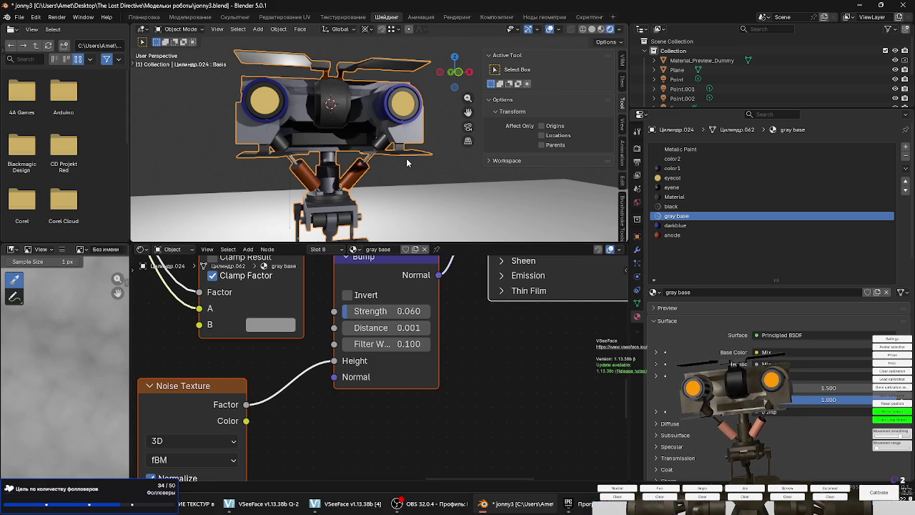
pyautogui.scroll(4, 406, 136)
pyautogui.scroll(-1, 403, 145)
pyautogui.scroll(-1, 402, 153)
pyautogui.scroll(-2, 308, 126)
pyautogui.scroll(3, 259, 133)
pyautogui.scroll(-2, 199, 168)
pyautogui.scroll(4, 251, 179)
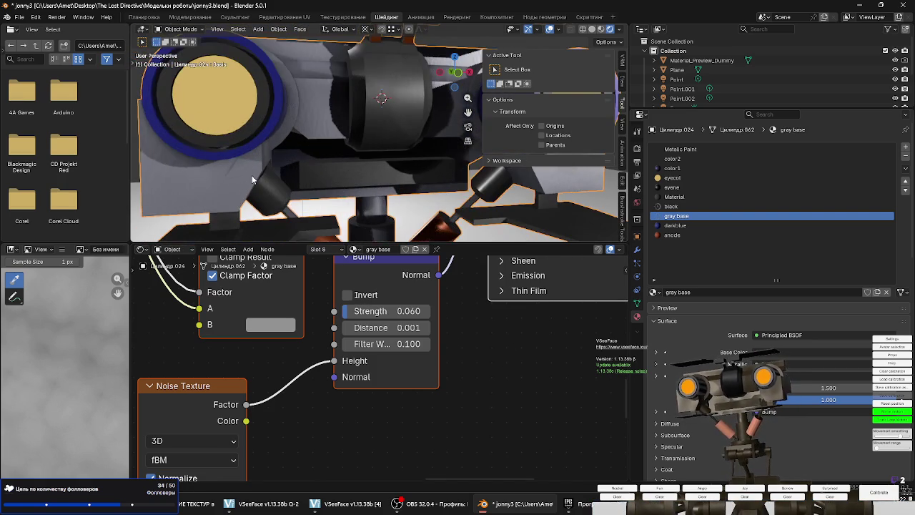
pyautogui.scroll(-2, 251, 179)
pyautogui.scroll(-3, 257, 180)
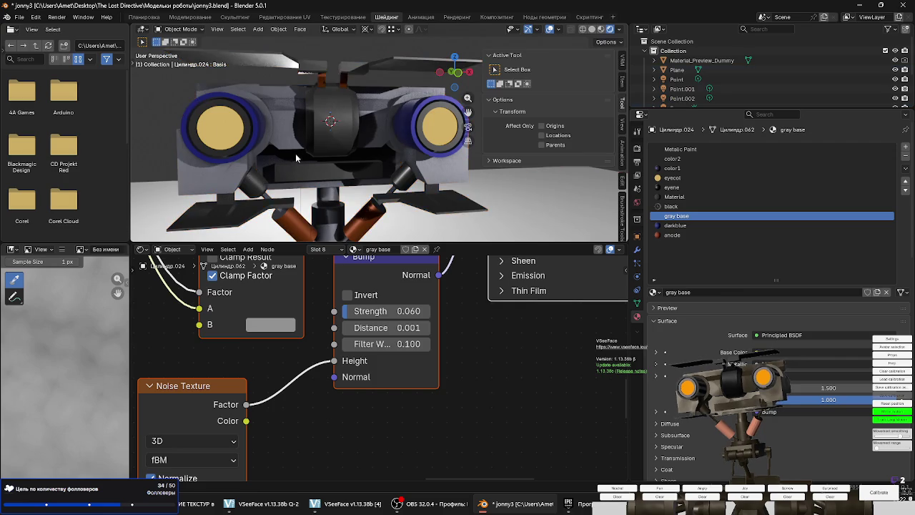
pyautogui.scroll(-4, 297, 161)
pyautogui.scroll(1, 311, 175)
pyautogui.scroll(-2, 327, 192)
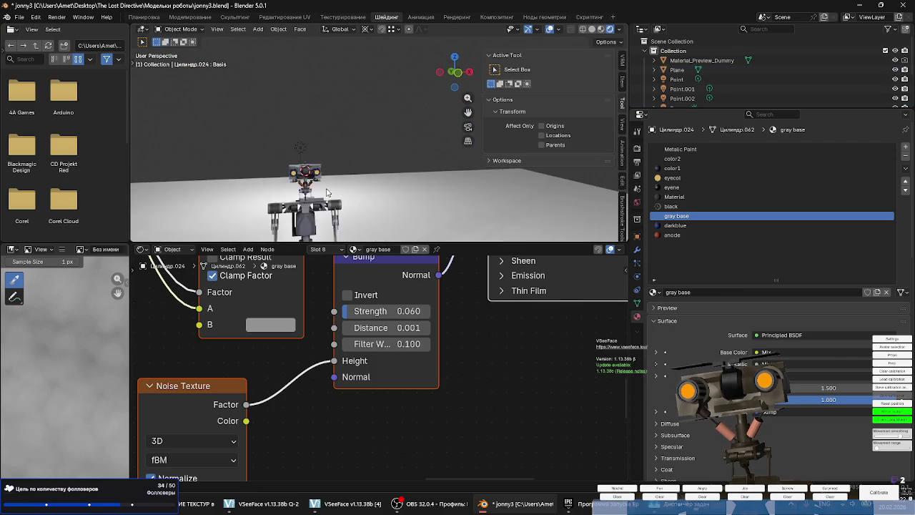
pyautogui.scroll(5, 328, 193)
pyautogui.scroll(2, 358, 198)
pyautogui.scroll(1, 359, 197)
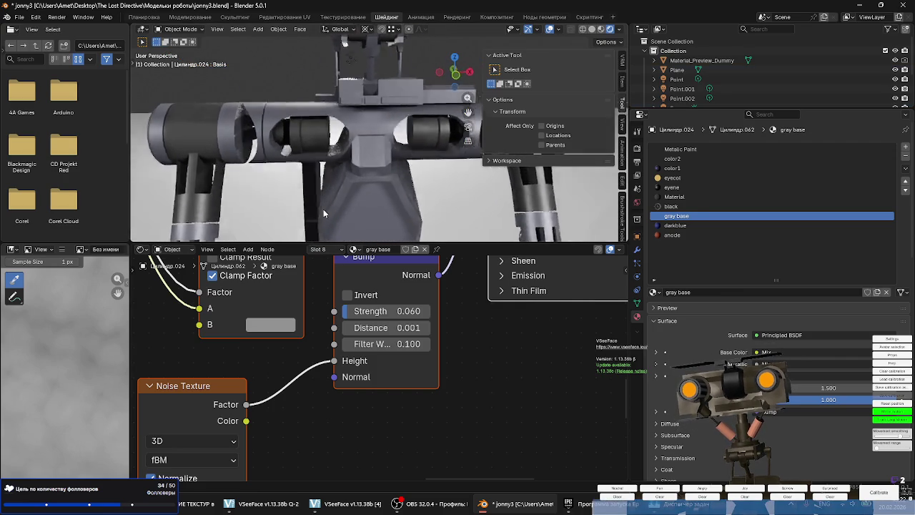
pyautogui.scroll(-2, 329, 212)
# Orbit the view from above-left of the whole robot to a front view of head and body.
pyautogui.moveTo(330, 213)
pyautogui.mouseDown(button='middle')
pyautogui.moveTo(339, 168)
pyautogui.moveTo(399, 183)
pyautogui.mouseUp(button='middle')
pyautogui.scroll(2, 496, 185)
pyautogui.moveTo(496, 185)
pyautogui.mouseDown(button='middle')
pyautogui.moveTo(225, 156)
pyautogui.moveTo(188, 162)
pyautogui.moveTo(339, 179)
pyautogui.moveTo(323, 179)
pyautogui.mouseUp(button='middle')
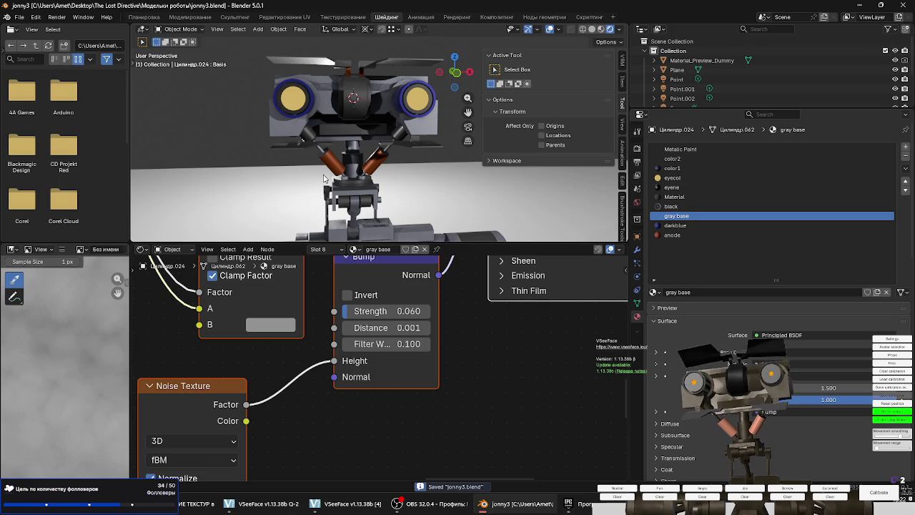
# Save the robot file as jonny3.blend and lower the editor border to enlarge the 3D view.
pyautogui.click(346, 503)
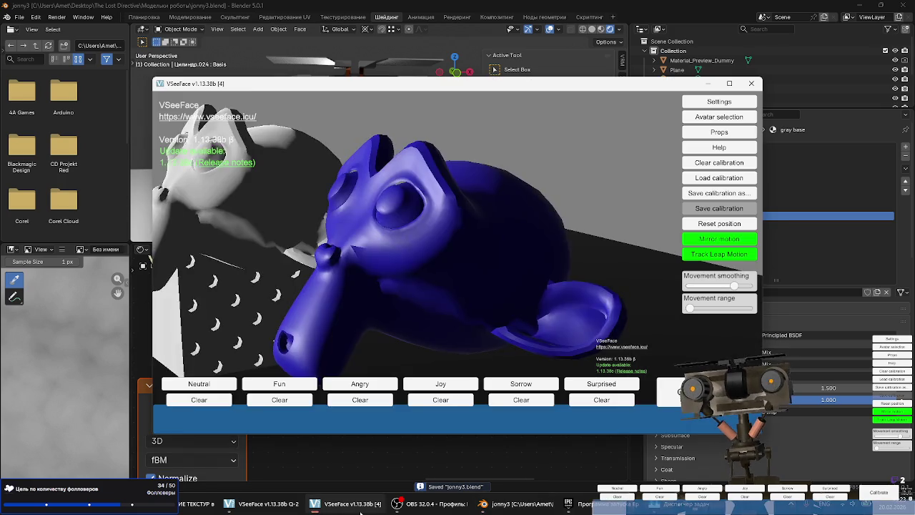
pyautogui.hotkey('alt', 'F4')
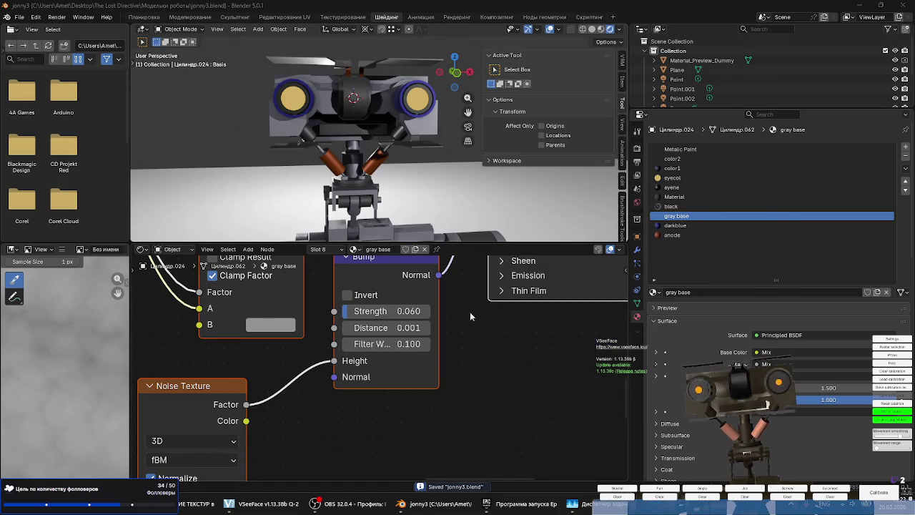
pyautogui.scroll(-3, 438, 166)
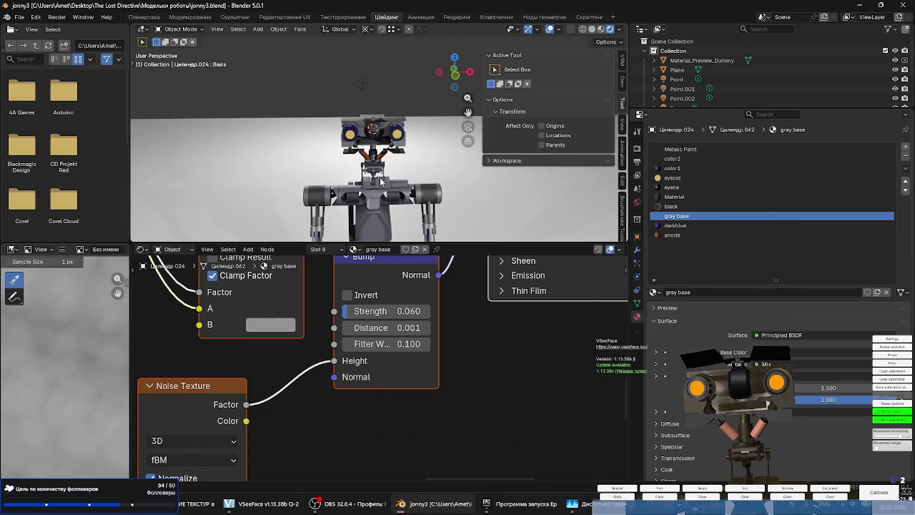
pyautogui.moveTo(463, 244); pyautogui.dragTo(463, 362)
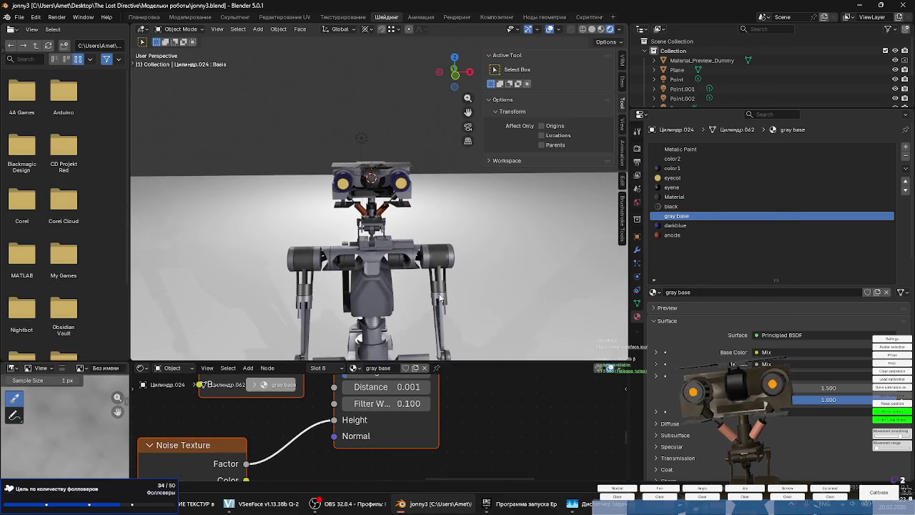
# Assign the black material to the screw thread beneath the torso in Edit Mode.
pyautogui.scroll(2, 381, 270)
pyautogui.scroll(1, 386, 268)
pyautogui.scroll(2, 394, 264)
pyautogui.moveTo(477, 263); pyautogui.dragTo(384, 238, button='middle')
pyautogui.press('Tab')
pyautogui.scroll(5, 398, 298)
pyautogui.hotkey('alt', 'a')
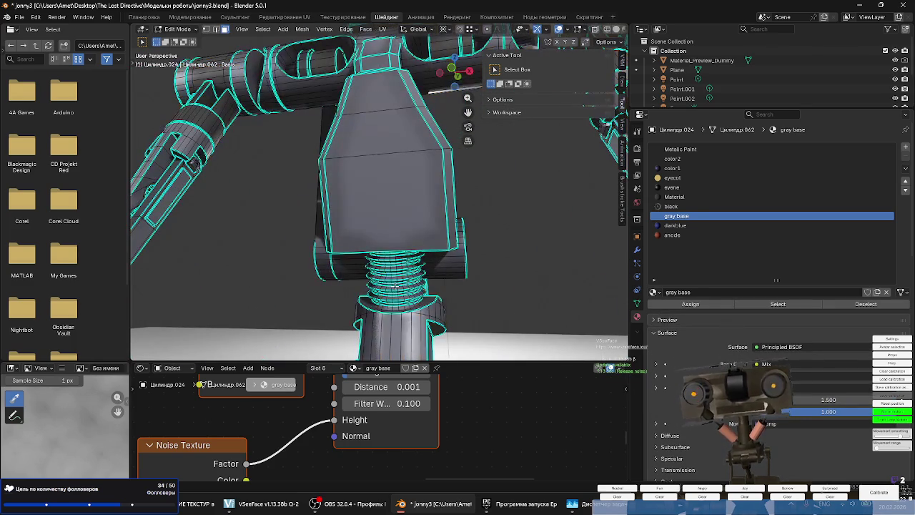
pyautogui.press('l')
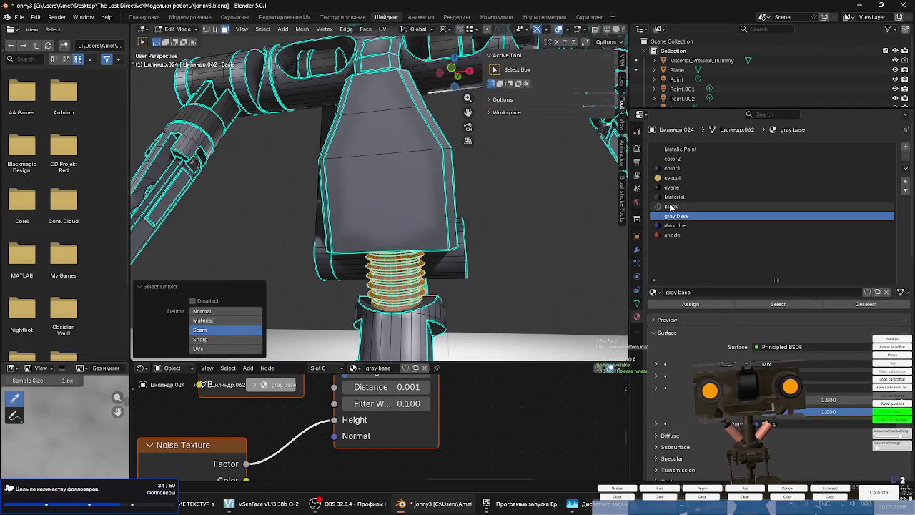
pyautogui.click(672, 206)
pyautogui.click(690, 304)
pyautogui.hotkey('alt', 'a')
pyautogui.press('Tab')
# Reselect the robot body and check it from low front and side views.
pyautogui.scroll(-4, 364, 266)
pyautogui.moveTo(328, 292)
pyautogui.mouseDown(button='middle')
pyautogui.moveTo(438, 268)
pyautogui.moveTo(359, 281)
pyautogui.moveTo(318, 259)
pyautogui.moveTo(355, 285)
pyautogui.mouseUp(button='middle')
pyautogui.scroll(2, 380, 254)
pyautogui.moveTo(381, 254)
pyautogui.mouseDown(button='middle')
pyautogui.moveTo(341, 232)
pyautogui.moveTo(386, 234)
pyautogui.mouseUp(button='middle')
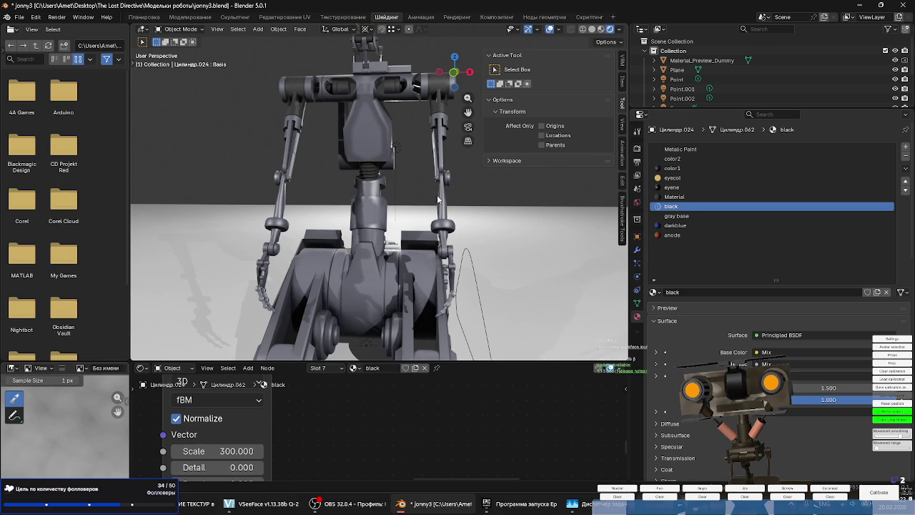
pyautogui.scroll(2, 424, 207)
pyautogui.click(451, 183)
pyautogui.press('Tab')
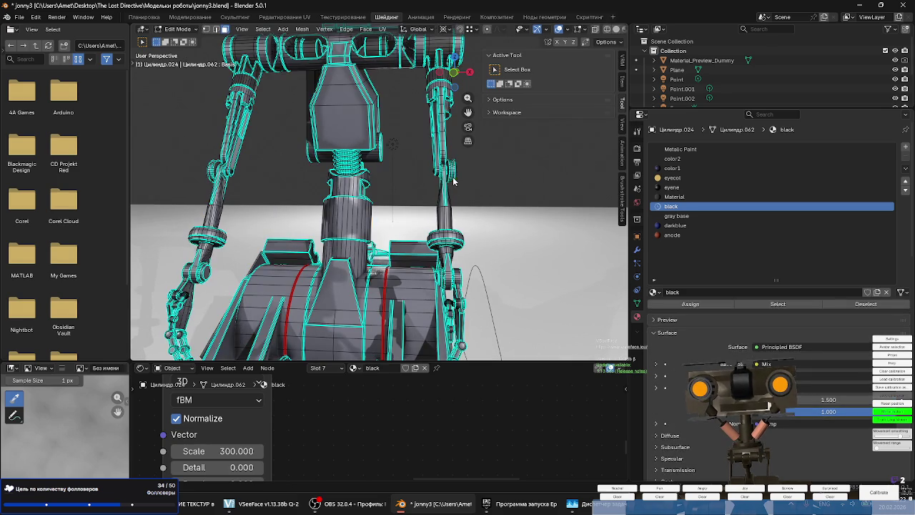
pyautogui.press('Tab')
pyautogui.moveTo(453, 177)
pyautogui.mouseDown(button='middle')
pyautogui.moveTo(311, 173)
pyautogui.moveTo(399, 206)
pyautogui.moveTo(423, 253)
pyautogui.moveTo(192, 229)
pyautogui.moveTo(188, 210)
pyautogui.moveTo(161, 217)
pyautogui.moveTo(576, 226)
pyautogui.moveTo(412, 187)
pyautogui.mouseUp(button='middle')
# Hide one object and give the track object Куб.007 the existing black material.
pyautogui.press('h')
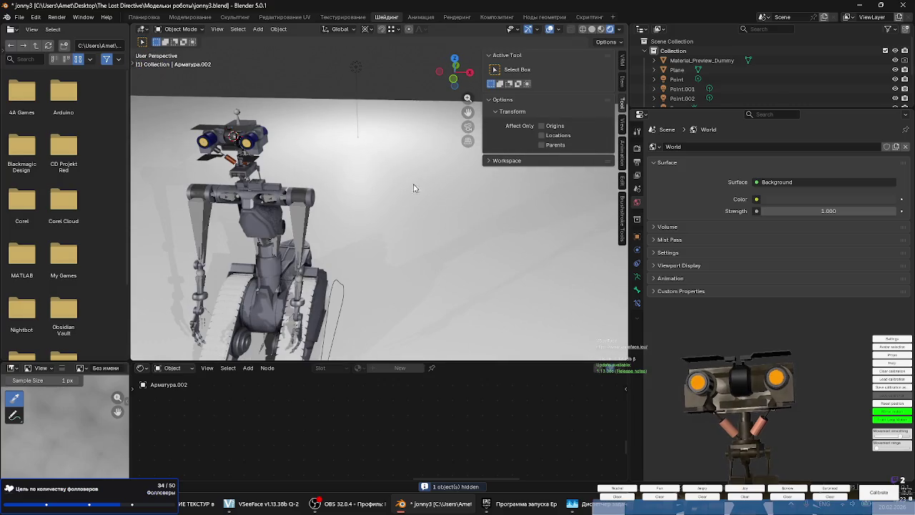
pyautogui.click(315, 303)
pyautogui.scroll(-4, 358, 289)
pyautogui.scroll(6, 380, 281)
pyautogui.moveTo(380, 281)
pyautogui.mouseDown(button='middle')
pyautogui.moveTo(378, 273)
pyautogui.moveTo(404, 270)
pyautogui.mouseUp(button='middle')
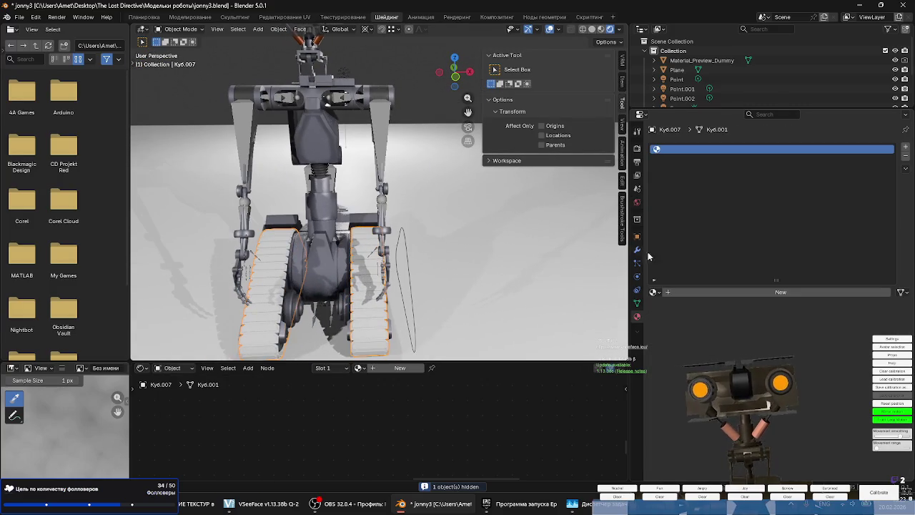
pyautogui.click(655, 292)
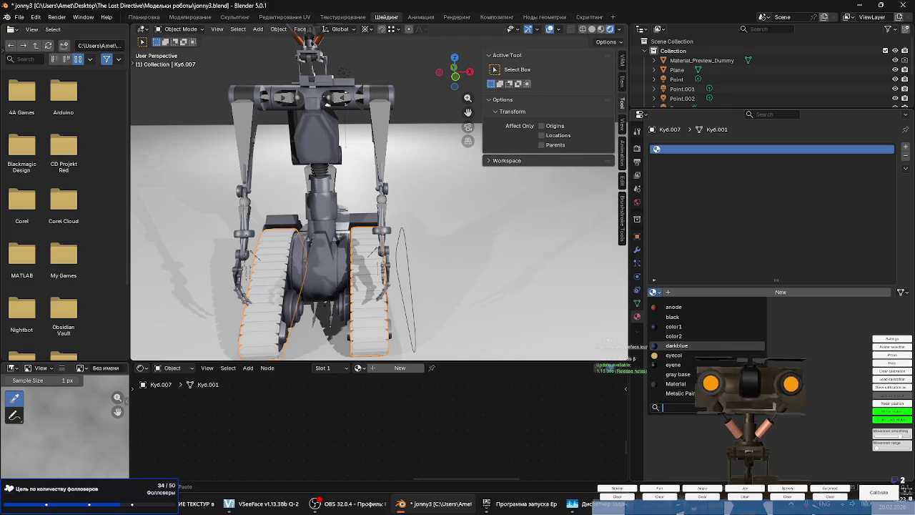
pyautogui.click(673, 316)
# Inspect the black tracks up close, then select the robot body object.
pyautogui.moveTo(385, 281)
pyautogui.mouseDown(button='middle')
pyautogui.moveTo(472, 265)
pyautogui.moveTo(411, 290)
pyautogui.moveTo(398, 315)
pyautogui.moveTo(437, 299)
pyautogui.mouseUp(button='middle')
pyautogui.scroll(4, 354, 305)
pyautogui.click(355, 297)
pyautogui.scroll(3, 223, 296)
pyautogui.scroll(-4, 239, 274)
pyautogui.moveTo(239, 275)
pyautogui.mouseDown(button='middle')
pyautogui.moveTo(338, 266)
pyautogui.moveTo(346, 274)
pyautogui.mouseUp(button='middle')
pyautogui.click(347, 277)
pyautogui.scroll(-2, 347, 285)
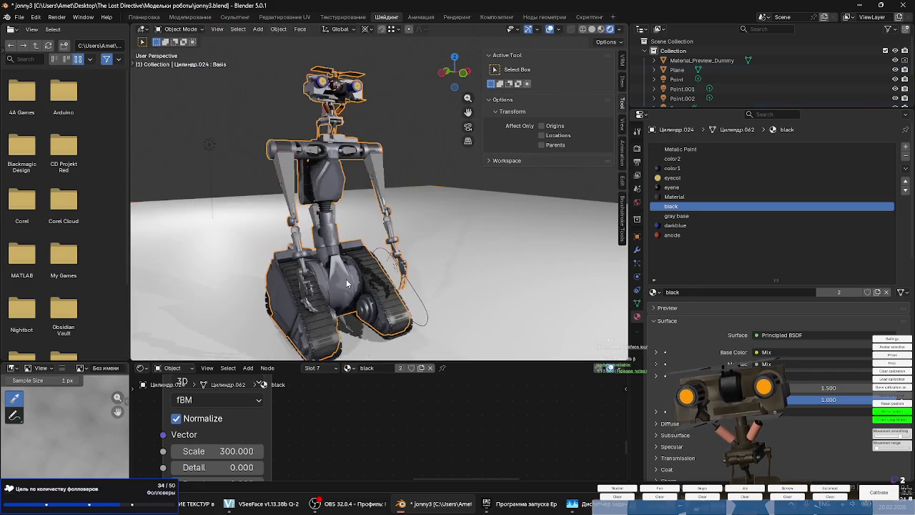
# Orbit around the arms, legs and torso, briefly entering Edit Mode on the body.
pyautogui.scroll(3, 347, 284)
pyautogui.moveTo(350, 236)
pyautogui.mouseDown(button='middle')
pyautogui.moveTo(497, 247)
pyautogui.moveTo(337, 123)
pyautogui.mouseUp(button='middle')
pyautogui.press('Tab')
pyautogui.scroll(4, 345, 176)
pyautogui.moveTo(345, 175)
pyautogui.mouseDown(button='middle')
pyautogui.moveTo(444, 228)
pyautogui.moveTo(387, 218)
pyautogui.moveTo(429, 248)
pyautogui.moveTo(319, 245)
pyautogui.moveTo(382, 241)
pyautogui.moveTo(370, 245)
pyautogui.moveTo(420, 215)
pyautogui.moveTo(385, 233)
pyautogui.moveTo(451, 214)
pyautogui.mouseUp(button='middle')
pyautogui.scroll(-3, 443, 229)
pyautogui.scroll(3, 470, 246)
pyautogui.press('Tab')
pyautogui.scroll(-2, 387, 218)
pyautogui.scroll(3, 429, 248)
pyautogui.scroll(2, 381, 241)
pyautogui.scroll(-2, 370, 245)
pyautogui.scroll(-2, 385, 233)
pyautogui.scroll(-2, 385, 233)
pyautogui.scroll(-1, 384, 233)
pyautogui.scroll(4, 401, 229)
# Assign the black material to the base's front spring and front wheel.
pyautogui.press('Tab')
pyautogui.scroll(3, 341, 281)
pyautogui.press('l')
pyautogui.scroll(-3, 341, 279)
pyautogui.moveTo(340, 280); pyautogui.dragTo(381, 292, button='middle')
pyautogui.press('l')
pyautogui.press('l')
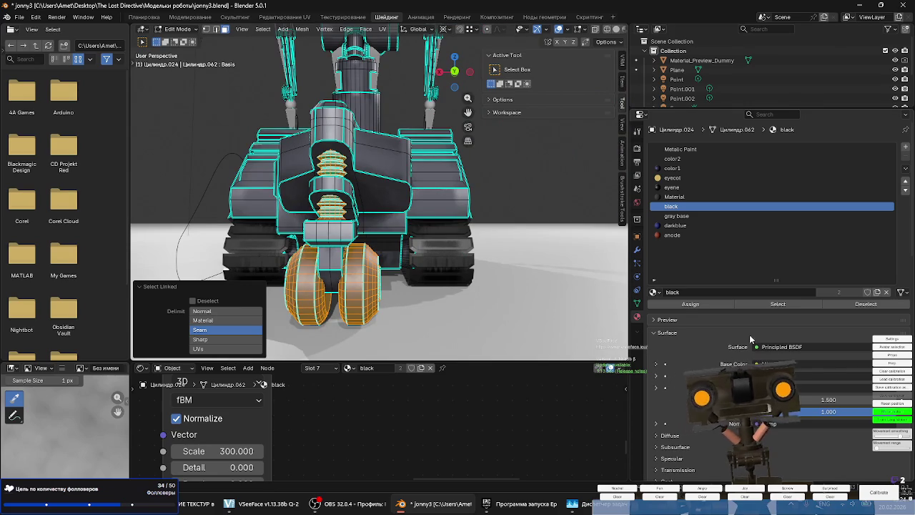
pyautogui.click(691, 305)
pyautogui.moveTo(361, 286)
pyautogui.mouseDown(button='middle')
pyautogui.moveTo(373, 268)
pyautogui.moveTo(367, 302)
pyautogui.moveTo(417, 284)
pyautogui.moveTo(401, 309)
pyautogui.moveTo(381, 306)
pyautogui.moveTo(388, 319)
pyautogui.moveTo(333, 302)
pyautogui.moveTo(350, 303)
pyautogui.mouseUp(button='middle')
pyautogui.press('a')
pyautogui.hotkey('alt', 'a')
pyautogui.press('Tab')
# Select the robot's armature object and hide it from the viewport.
pyautogui.scroll(-5, 318, 315)
pyautogui.scroll(6, 385, 229)
pyautogui.scroll(-4, 389, 235)
pyautogui.scroll(4, 390, 236)
pyautogui.moveTo(400, 241); pyautogui.dragTo(367, 237, button='middle')
pyautogui.click(356, 248)
pyautogui.click(351, 153)
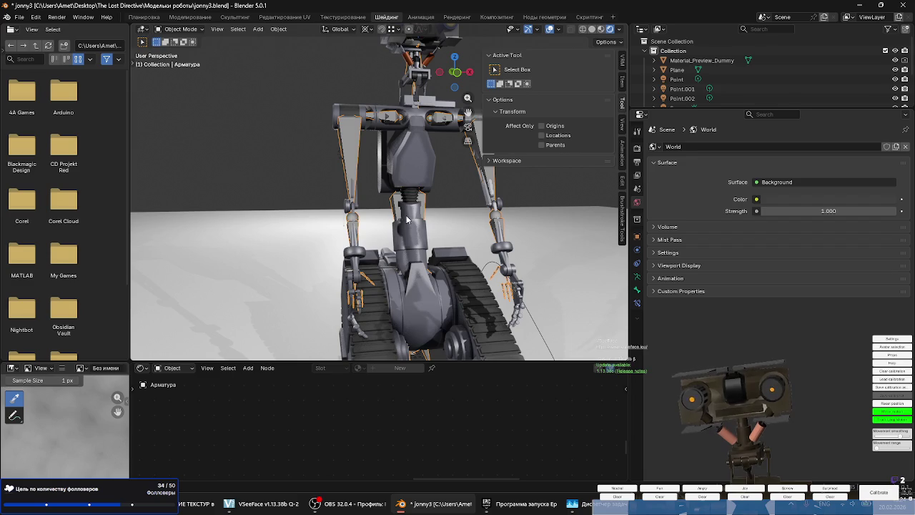
pyautogui.scroll(-5, 400, 236)
pyautogui.scroll(2, 386, 243)
pyautogui.scroll(4, 351, 251)
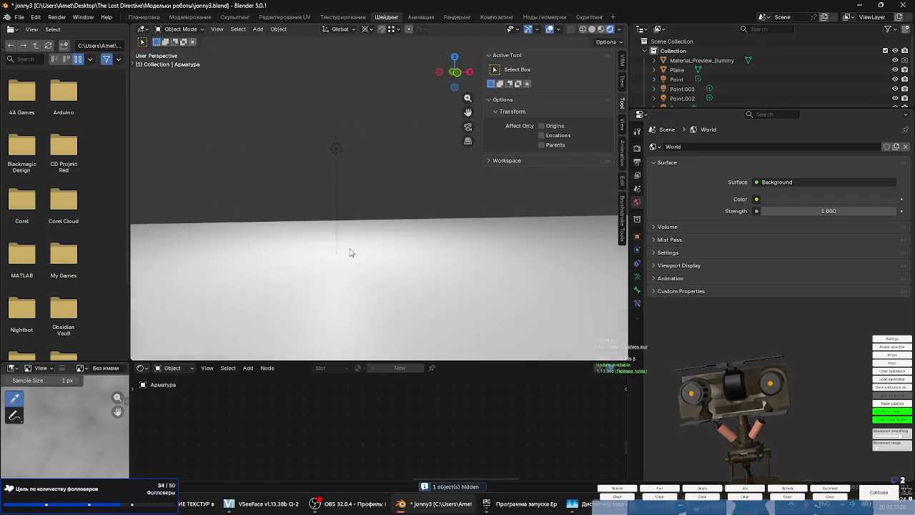
pyautogui.scroll(-3, 370, 255)
pyautogui.press('h')
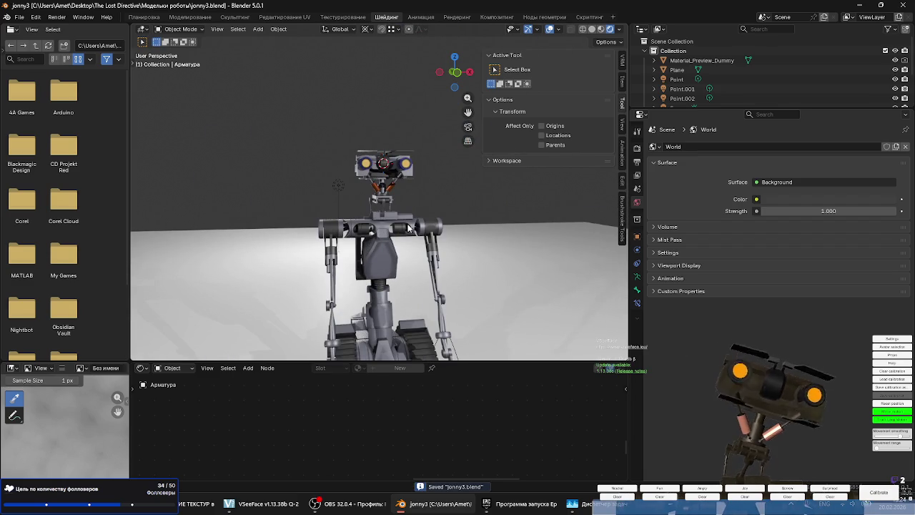
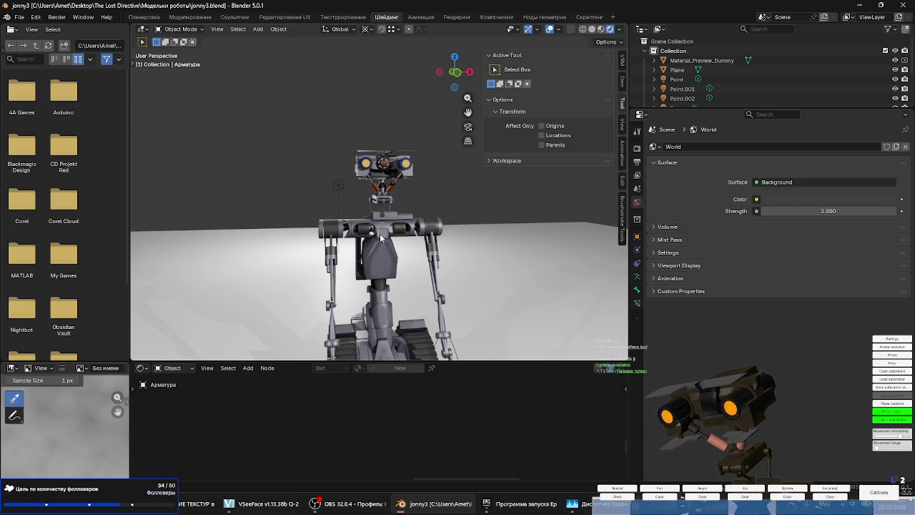
# Select the robot's gun mount in Edit Mode and pick the copper 'anode' material slot.
pyautogui.scroll(2, 383, 221)
pyautogui.scroll(2, 382, 221)
pyautogui.moveTo(383, 222)
pyautogui.mouseDown(button='middle')
pyautogui.moveTo(343, 219)
pyautogui.moveTo(400, 215)
pyautogui.mouseUp(button='middle')
pyautogui.scroll(3, 389, 212)
pyautogui.moveTo(363, 127)
pyautogui.mouseDown(button='middle')
pyautogui.moveTo(350, 165)
pyautogui.moveTo(357, 180)
pyautogui.moveTo(449, 181)
pyautogui.moveTo(313, 172)
pyautogui.moveTo(279, 144)
pyautogui.moveTo(211, 174)
pyautogui.moveTo(242, 176)
pyautogui.moveTo(264, 204)
pyautogui.moveTo(362, 235)
pyautogui.moveTo(359, 145)
pyautogui.moveTo(422, 121)
pyautogui.moveTo(429, 133)
pyautogui.moveTo(361, 135)
pyautogui.moveTo(391, 151)
pyautogui.moveTo(385, 156)
pyautogui.mouseUp(button='middle')
pyautogui.click(422, 122)
pyautogui.scroll(-5, 429, 132)
pyautogui.press('Tab')
pyautogui.click(358, 188)
# Switch the viewport to Material Preview shading and return to Object Mode.
pyautogui.scroll(3, 358, 188)
pyautogui.moveTo(357, 188)
pyautogui.mouseDown(button='middle')
pyautogui.moveTo(401, 166)
pyautogui.moveTo(372, 163)
pyautogui.moveTo(421, 176)
pyautogui.mouseUp(button='middle')
pyautogui.scroll(-10, 388, 161)
pyautogui.scroll(10, 363, 163)
pyautogui.scroll(-8, 363, 163)
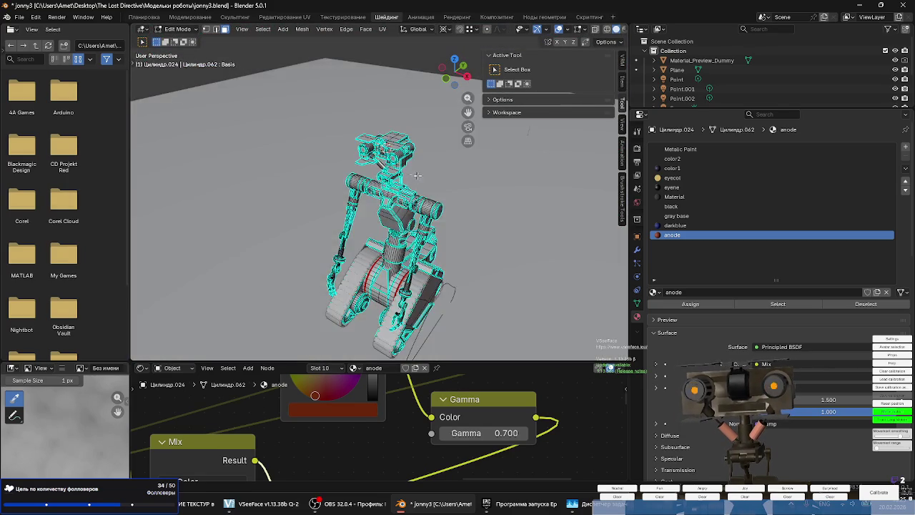
pyautogui.scroll(3, 412, 174)
pyautogui.press('z')
pyautogui.click(400, 219)
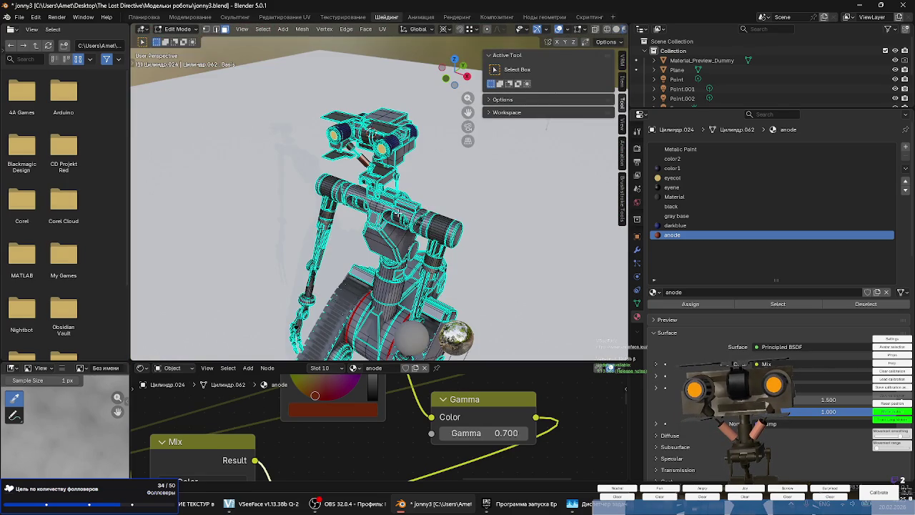
pyautogui.press('Tab')
pyautogui.moveTo(398, 216)
pyautogui.mouseDown(button='middle')
pyautogui.moveTo(435, 112)
pyautogui.moveTo(457, 78)
pyautogui.mouseUp(button='middle')
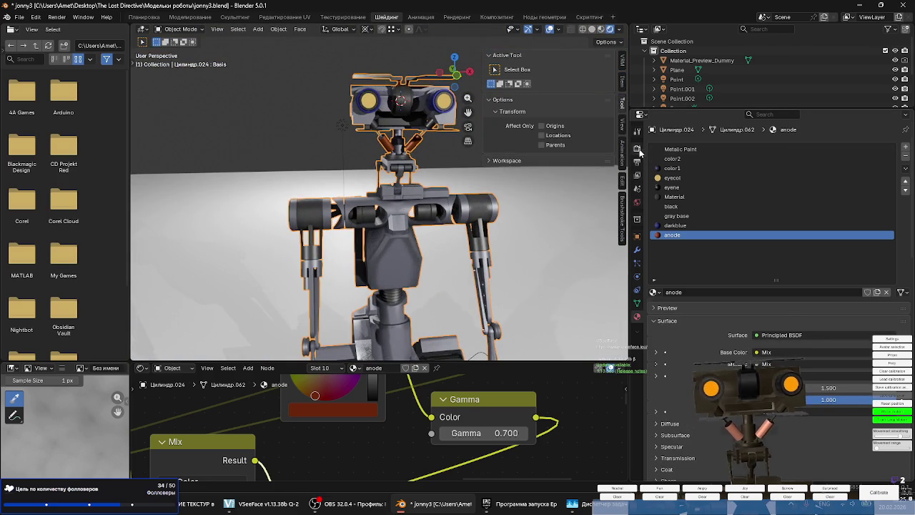
# Set the render engine to Cycles on GPU Compute, then hide and unhide the part to refresh.
pyautogui.click(638, 149)
pyautogui.click(773, 147)
pyautogui.click(772, 177)
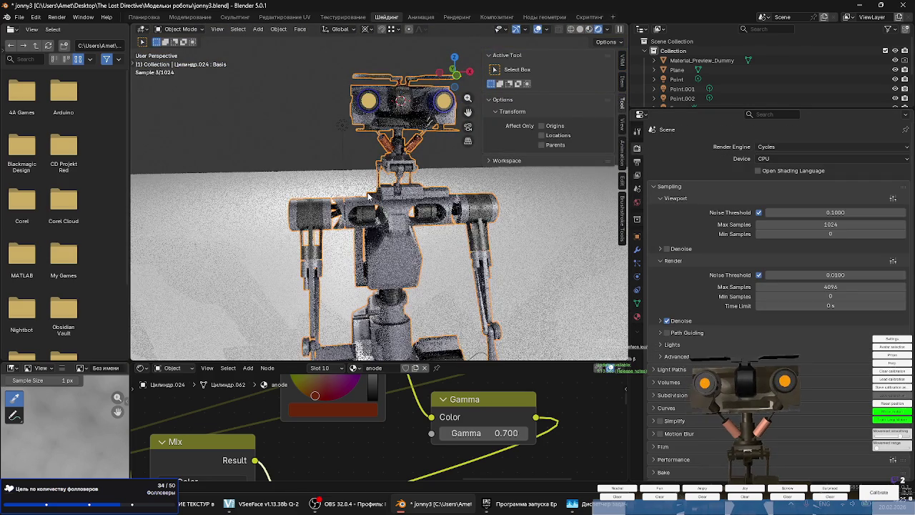
pyautogui.click(815, 158)
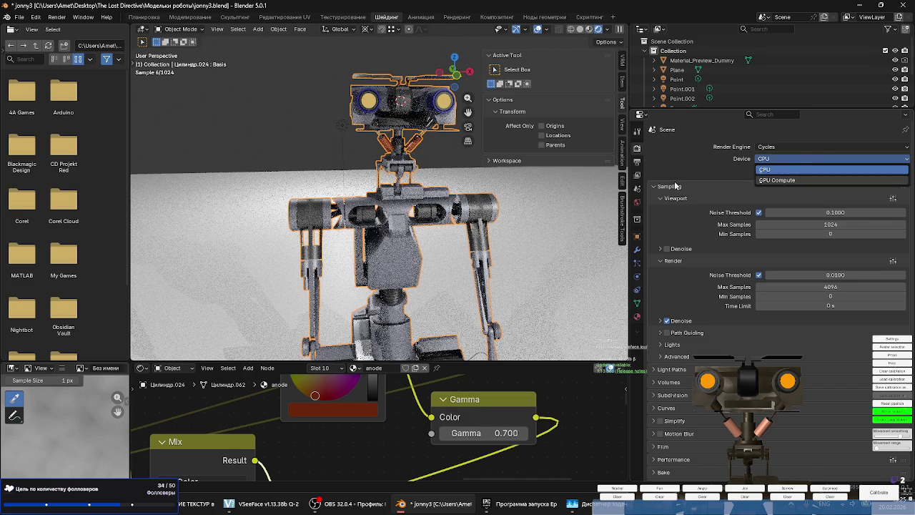
pyautogui.click(758, 180)
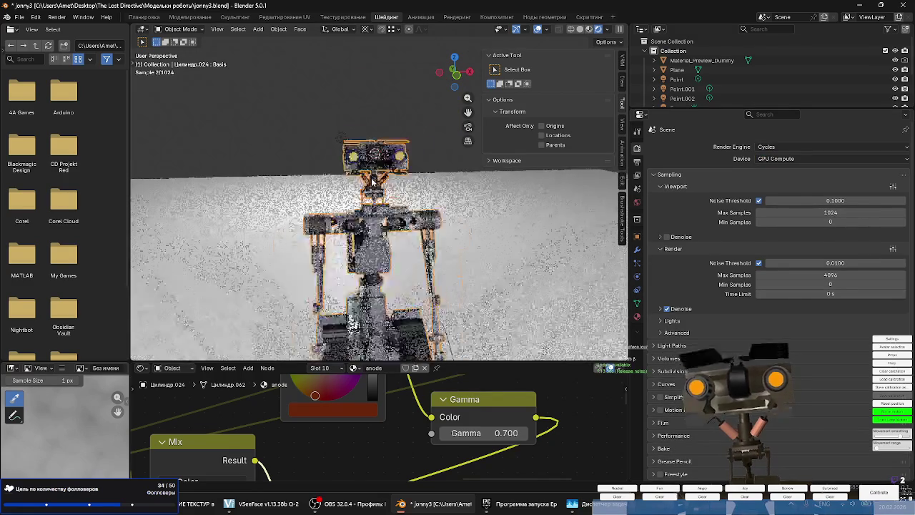
pyautogui.press('h')
pyautogui.hotkey('alt', 'h')
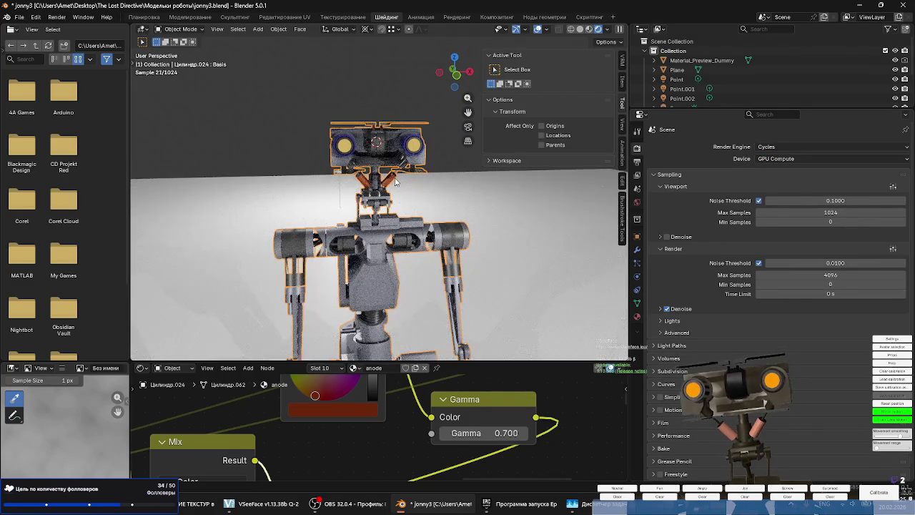
pyautogui.moveTo(395, 183); pyautogui.dragTo(422, 192, button='middle')
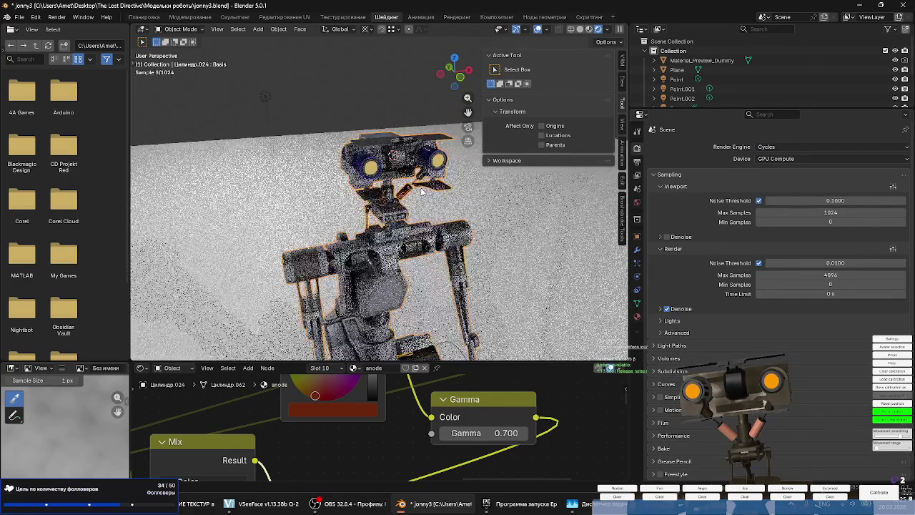
pyautogui.scroll(5, 402, 210)
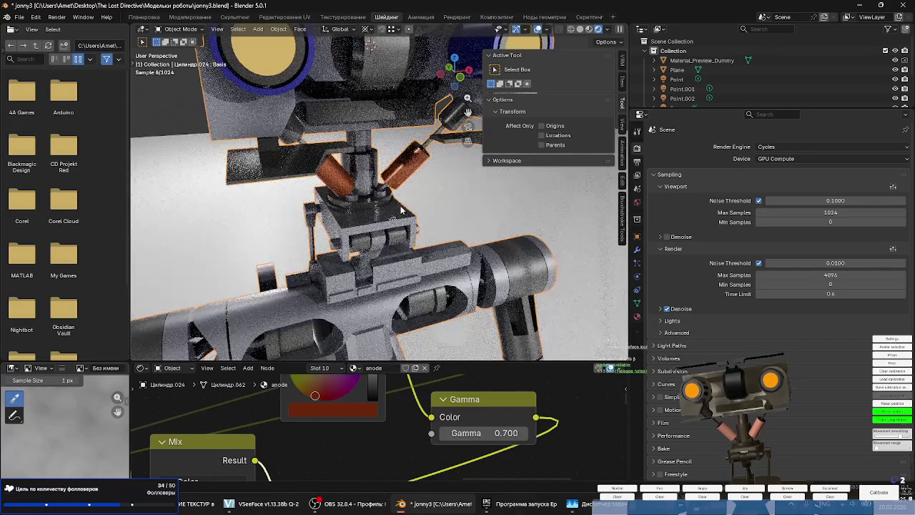
pyautogui.scroll(5, 404, 209)
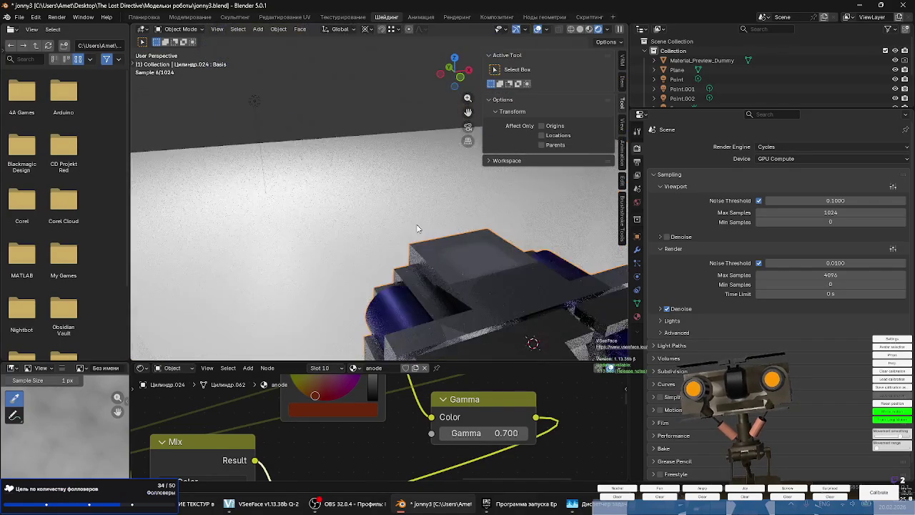
pyautogui.moveTo(405, 213); pyautogui.dragTo(343, 180, button='middle')
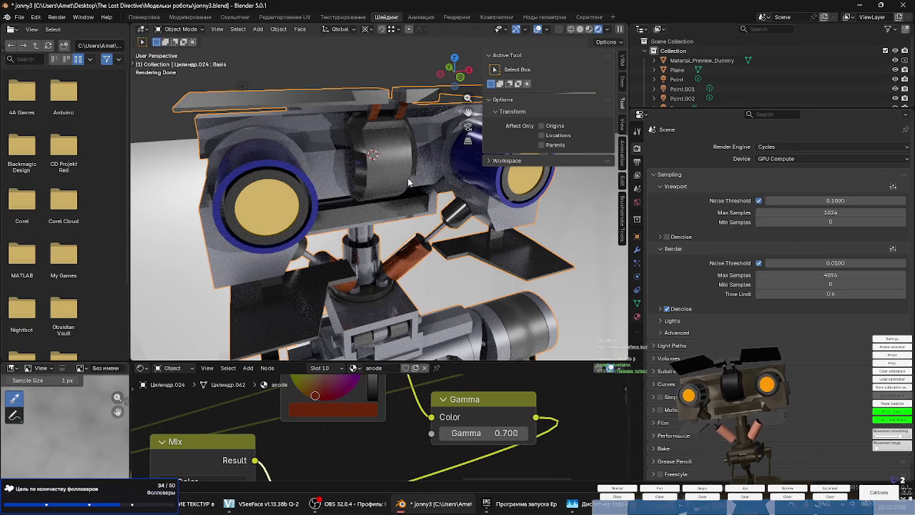
pyautogui.scroll(-5, 404, 212)
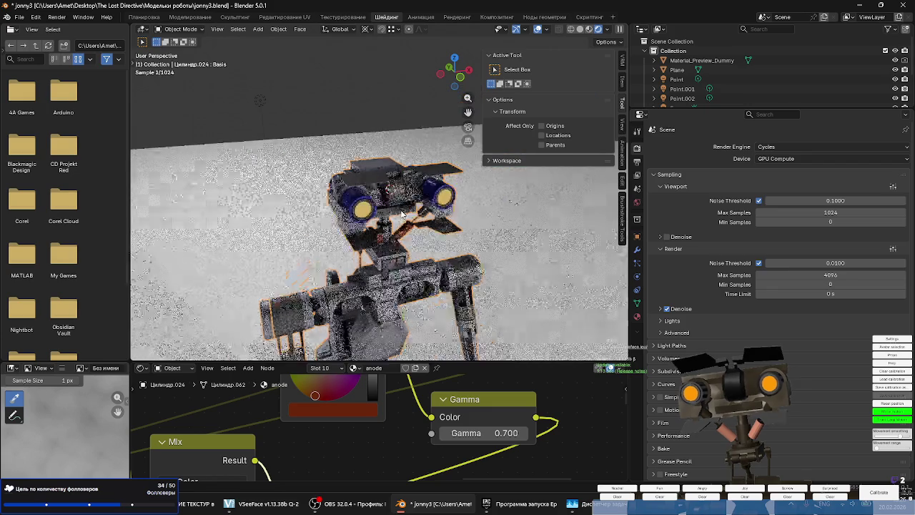
pyautogui.scroll(7, 398, 226)
pyautogui.scroll(-6, 398, 226)
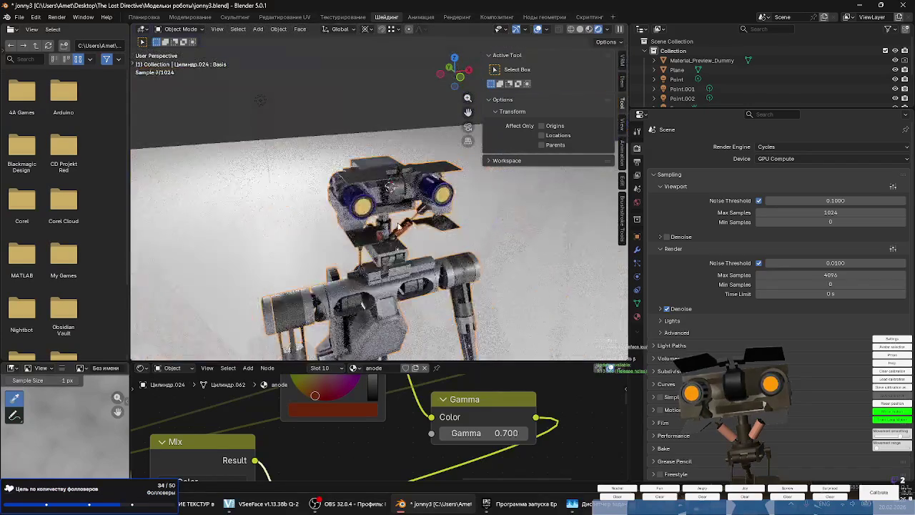
pyautogui.scroll(-4, 406, 421)
pyautogui.scroll(-2, 406, 422)
pyautogui.moveTo(407, 423)
pyautogui.mouseDown(button='middle')
pyautogui.moveTo(474, 440)
pyautogui.moveTo(505, 465)
pyautogui.moveTo(439, 449)
pyautogui.moveTo(334, 462)
pyautogui.moveTo(414, 411)
pyautogui.mouseUp(button='middle')
pyautogui.scroll(1, 414, 411)
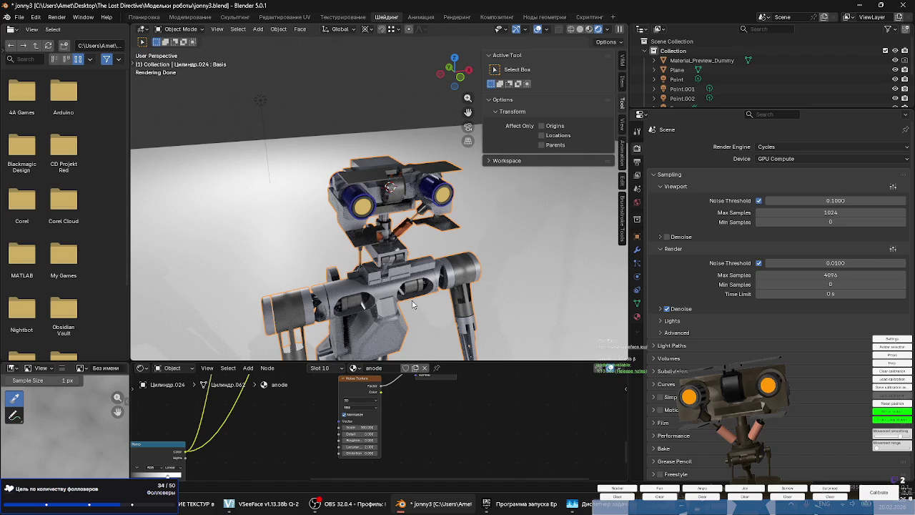
# Show the gray base material's node tree with the Noise Texture node in view.
pyautogui.click(637, 317)
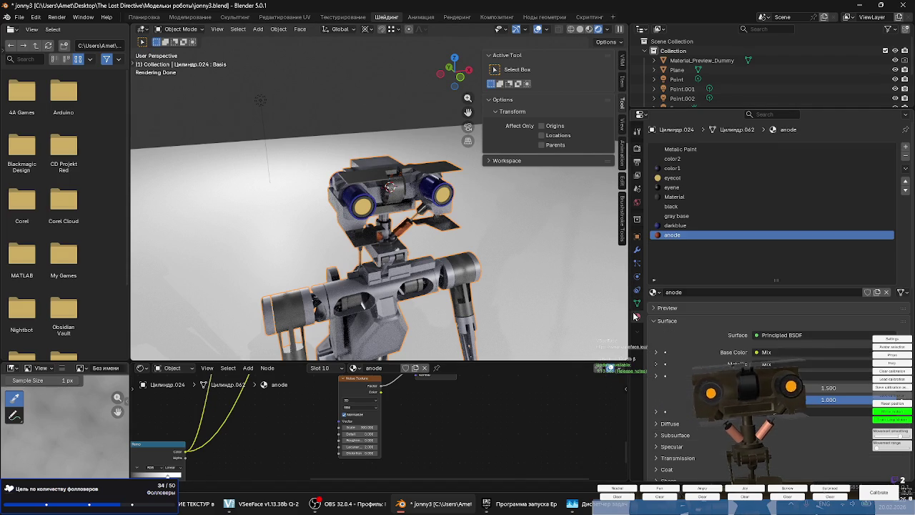
pyautogui.click(684, 216)
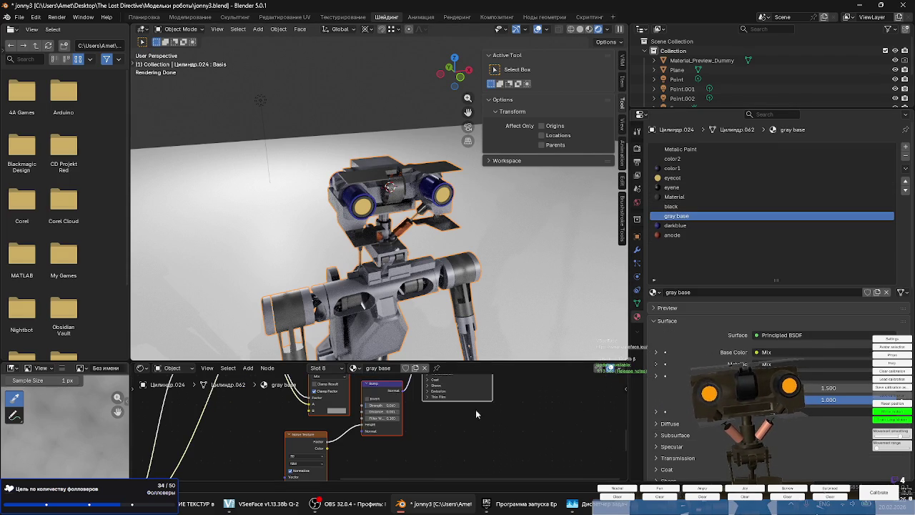
pyautogui.scroll(3, 395, 458)
pyautogui.moveTo(396, 458); pyautogui.dragTo(521, 408, button='middle')
pyautogui.scroll(-2, 402, 429)
pyautogui.moveTo(338, 411); pyautogui.dragTo(385, 420, button='middle')
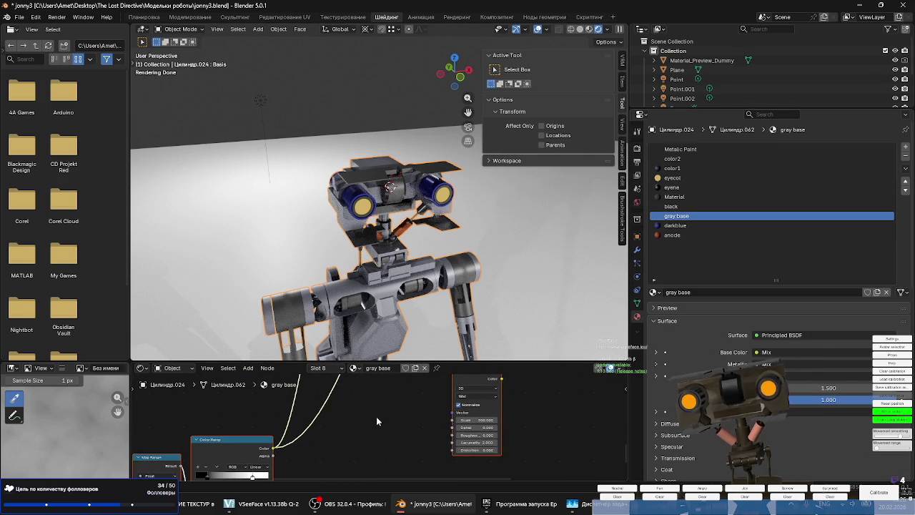
# Add a Bevel node to the gray base material via node search.
pyautogui.hotkey('shift', 'a')
pyautogui.write('baz')
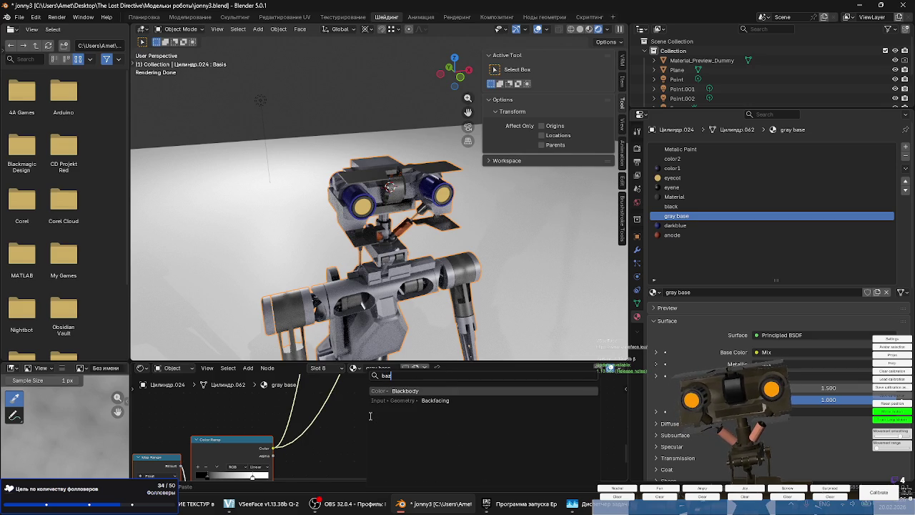
pyautogui.press('BackSpace')
pyautogui.write('ev')
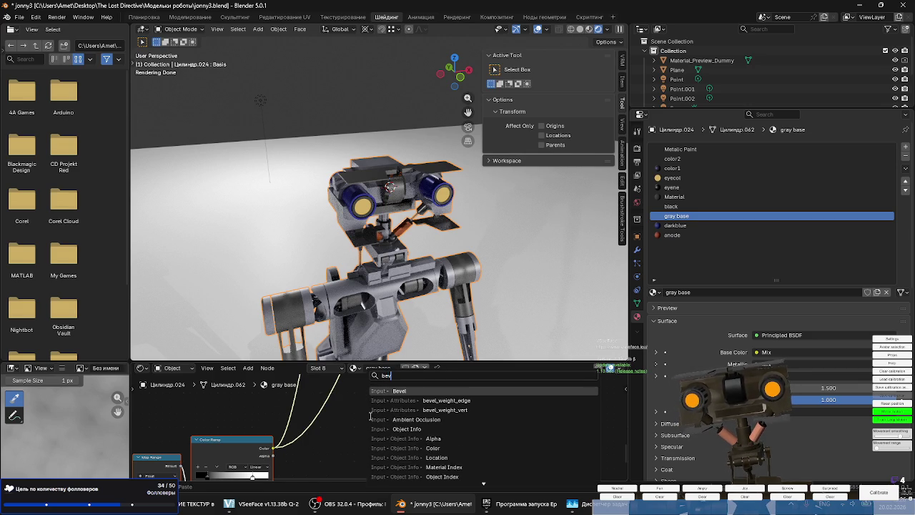
pyautogui.press('Return')
pyautogui.click(374, 418)
# Connect Bevel Normal into the Noise Texture Vector and set its radius to 0.150.
pyautogui.scroll(2, 423, 428)
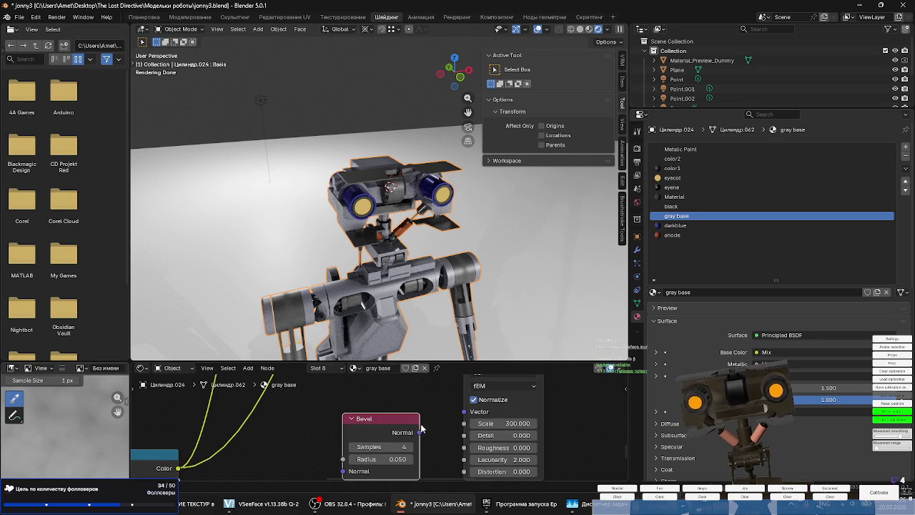
pyautogui.moveTo(463, 413); pyautogui.dragTo(464, 412)
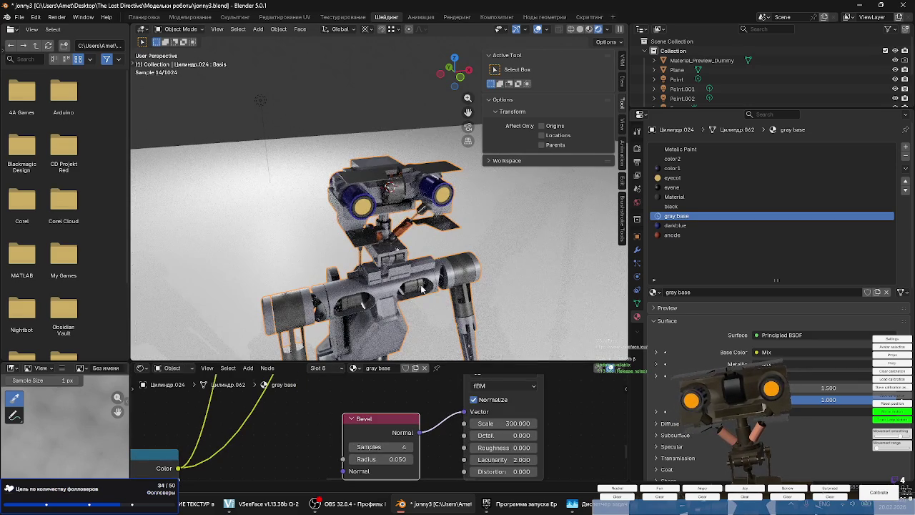
pyautogui.scroll(3, 406, 254)
pyautogui.scroll(2, 405, 254)
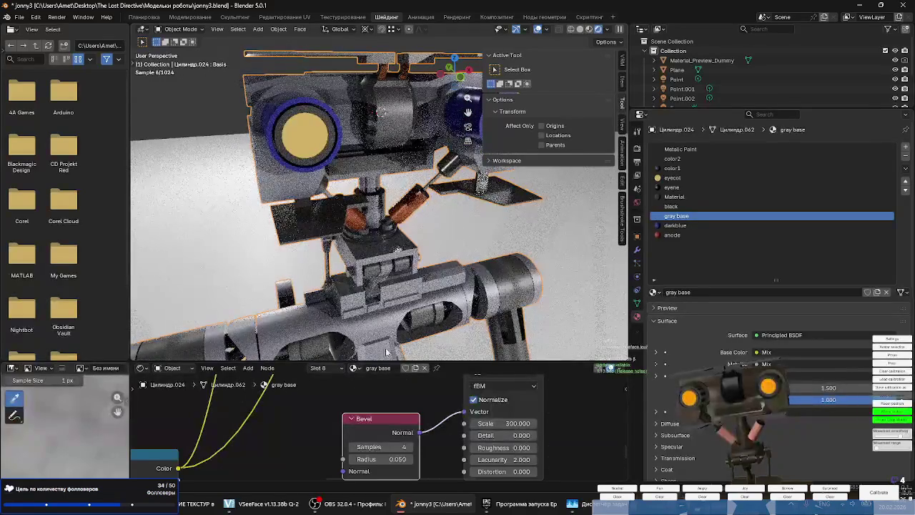
pyautogui.scroll(2, 375, 418)
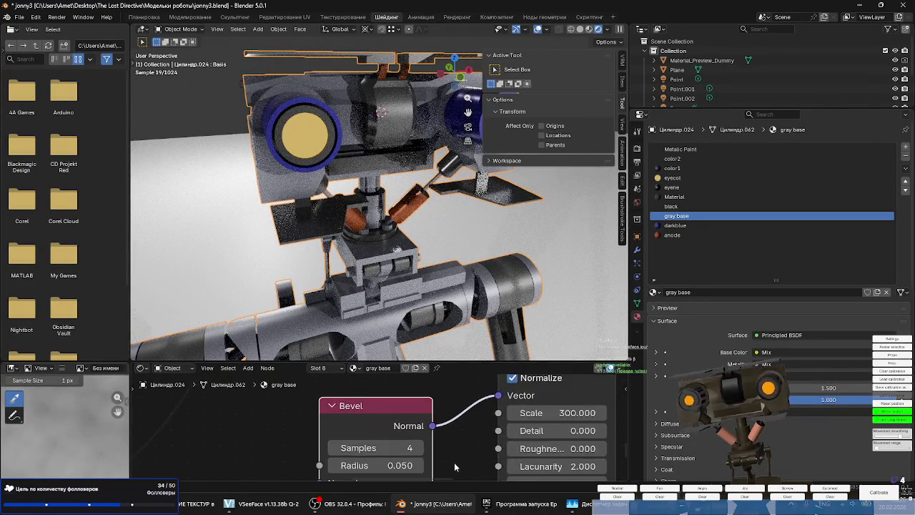
pyautogui.click(421, 445)
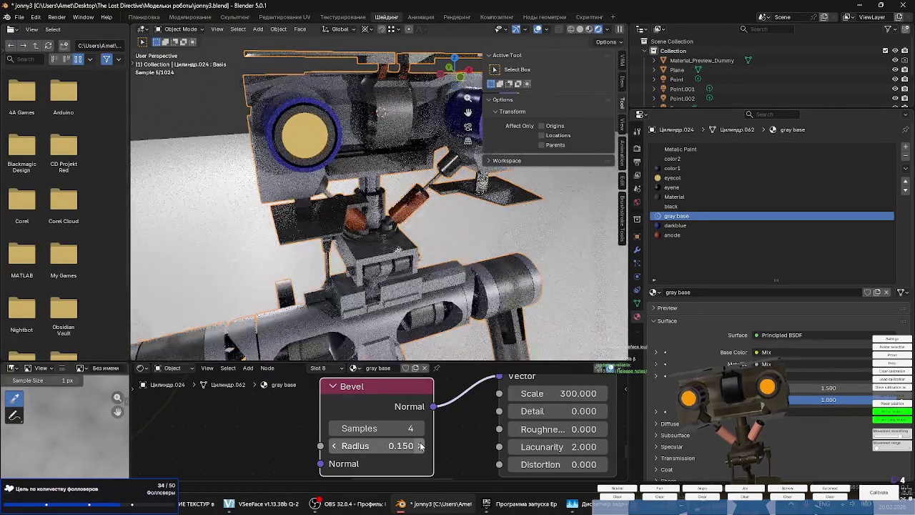
pyautogui.scroll(-1, 464, 432)
# Cut the link from the Bevel node to the Noise Texture Vector.
pyautogui.scroll(-1, 429, 443)
pyautogui.scroll(-2, 412, 444)
pyautogui.scroll(-1, 397, 439)
pyautogui.scroll(1, 397, 439)
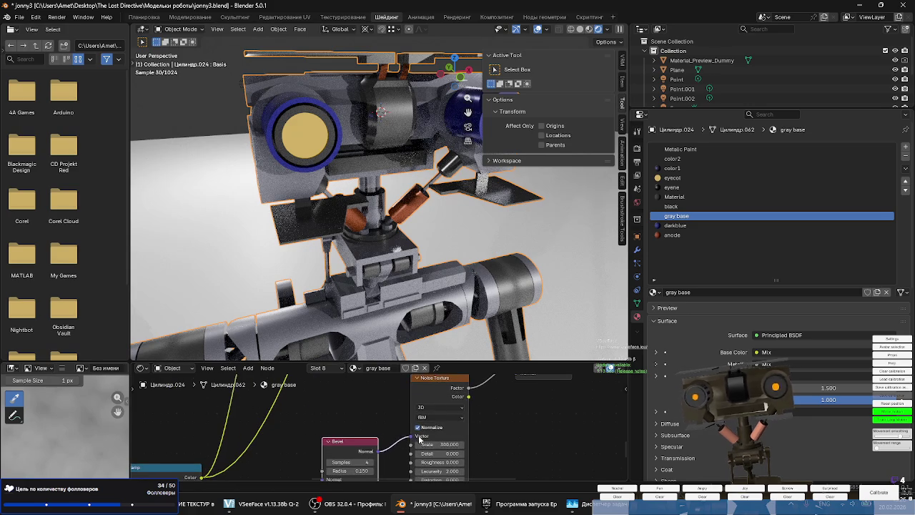
pyautogui.moveTo(411, 434); pyautogui.dragTo(354, 442)
# Reposition the Bevel and Bump nodes in the Shader Editor.
pyautogui.moveTo(355, 441)
pyautogui.mouseDown(button='middle')
pyautogui.moveTo(440, 409)
pyautogui.moveTo(431, 432)
pyautogui.moveTo(401, 386)
pyautogui.mouseUp(button='middle')
pyautogui.scroll(-1, 430, 432)
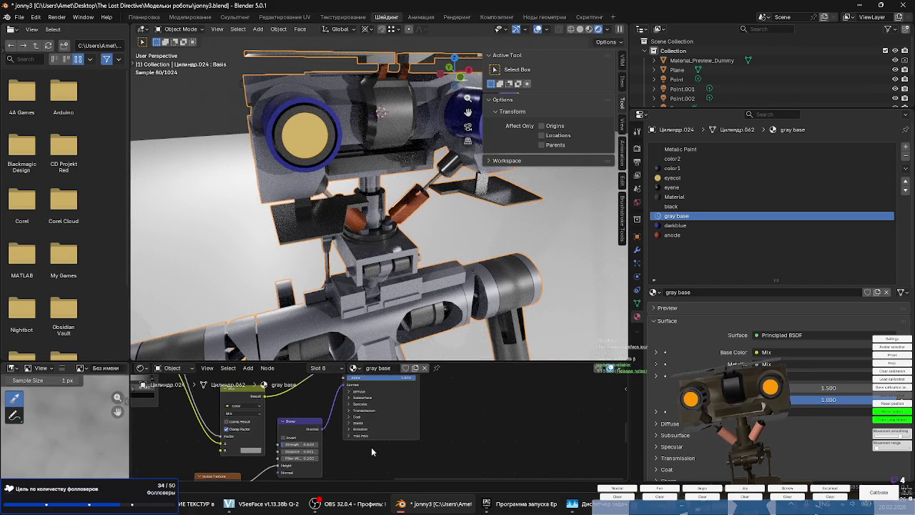
pyautogui.moveTo(336, 439); pyautogui.dragTo(406, 393)
pyautogui.moveTo(487, 405)
pyautogui.mouseDown(button='middle')
pyautogui.moveTo(480, 446)
pyautogui.moveTo(489, 427)
pyautogui.moveTo(487, 441)
pyautogui.mouseUp(button='middle')
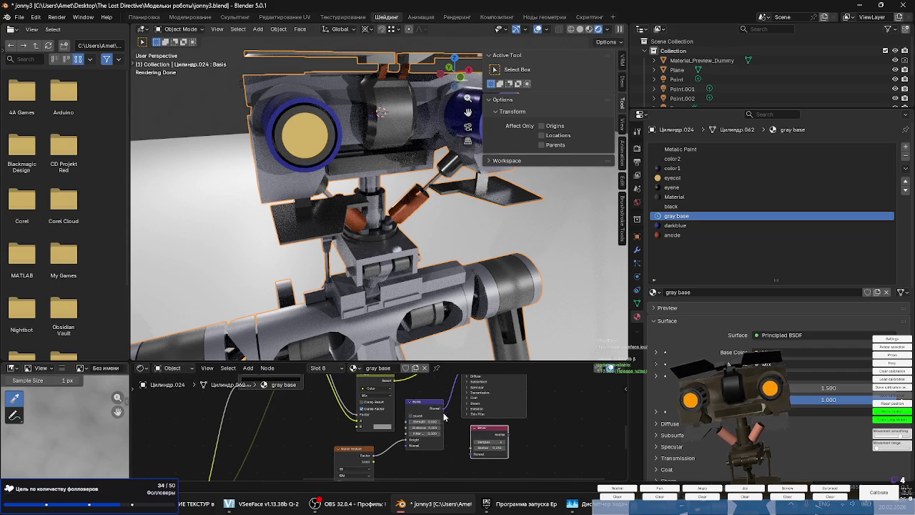
pyautogui.moveTo(428, 406)
pyautogui.mouseDown()
pyautogui.moveTo(361, 439)
pyautogui.moveTo(363, 448)
pyautogui.mouseUp()
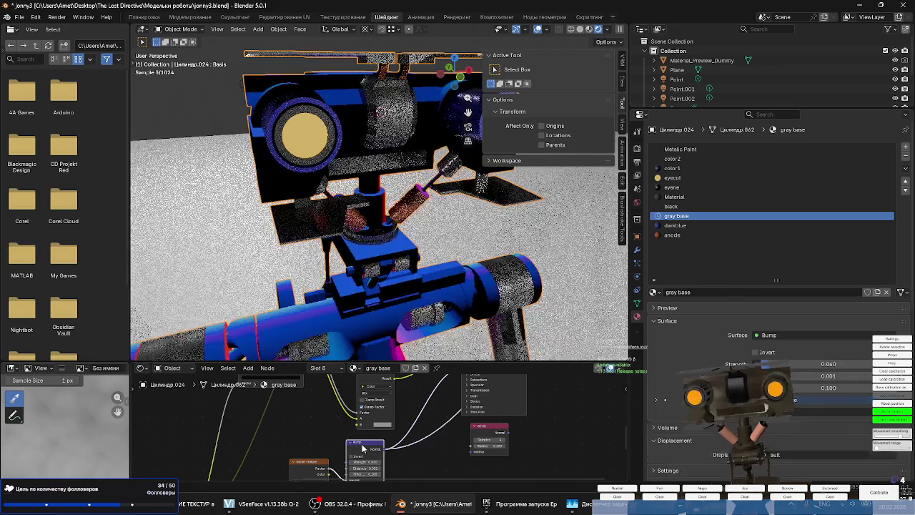
# Preview the Bevel node's output on the robot, then restore the Principled BSDF as surface.
pyautogui.keyDown('ctrl'); pyautogui.keyDown('shift'); pyautogui.click(491, 433); pyautogui.keyUp('shift'); pyautogui.keyUp('ctrl')
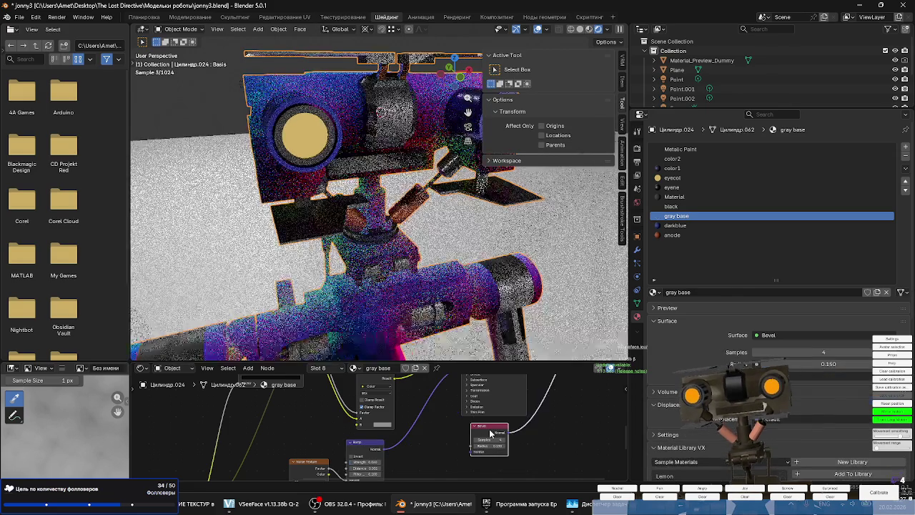
pyautogui.moveTo(491, 433); pyautogui.dragTo(450, 445)
pyautogui.moveTo(450, 445)
pyautogui.mouseDown(button='middle')
pyautogui.moveTo(384, 478)
pyautogui.moveTo(391, 451)
pyautogui.mouseUp(button='middle')
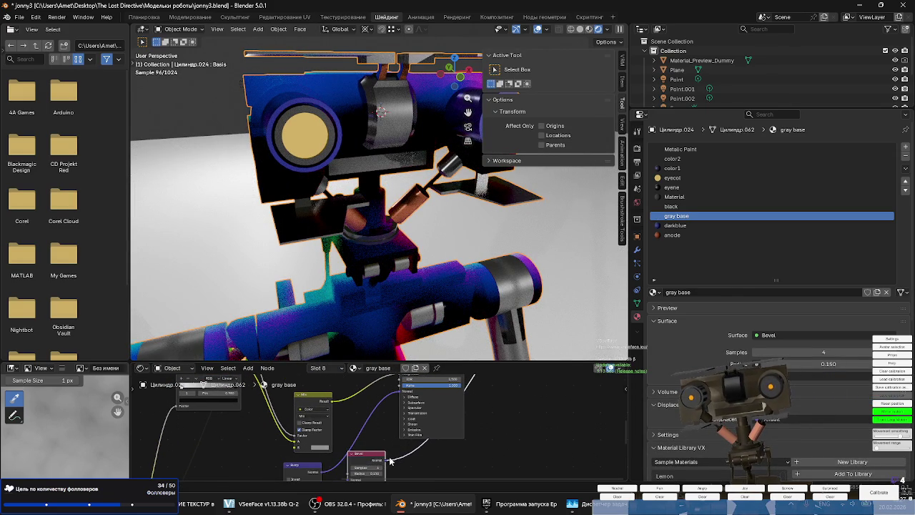
pyautogui.keyDown('shift'); pyautogui.scroll(1, 393, 436); pyautogui.keyUp('shift')
pyautogui.keyDown('shift'); pyautogui.scroll(1, 399, 409); pyautogui.keyUp('shift')
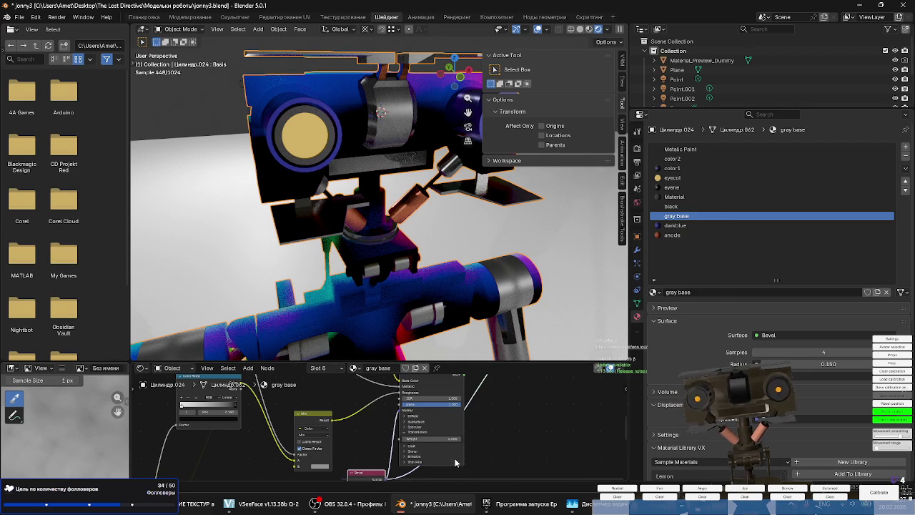
pyautogui.keyDown('ctrl'); pyautogui.keyDown('shift'); pyautogui.click(446, 383); pyautogui.keyUp('shift'); pyautogui.keyUp('ctrl')
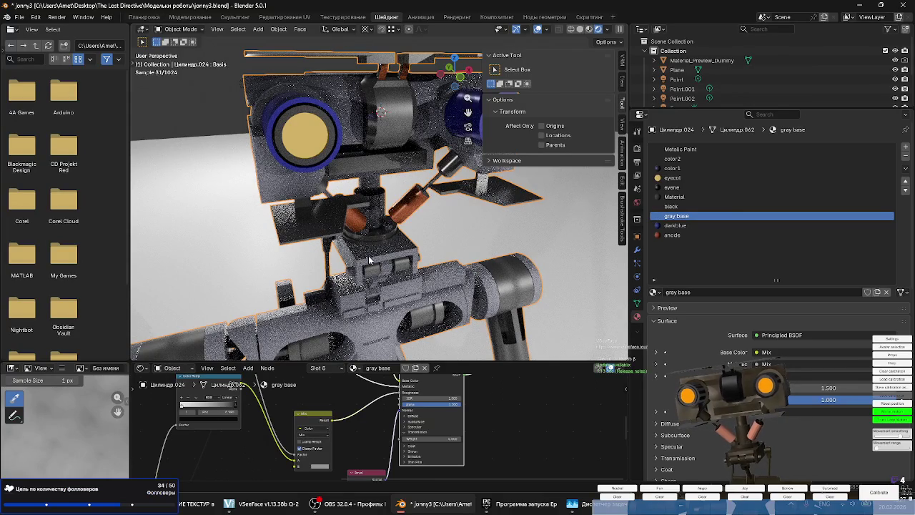
# Set the gray base Bevel radius to 0.050 after trying 0.250.
pyautogui.scroll(4, 370, 261)
pyautogui.moveTo(370, 260); pyautogui.dragTo(358, 329, button='middle')
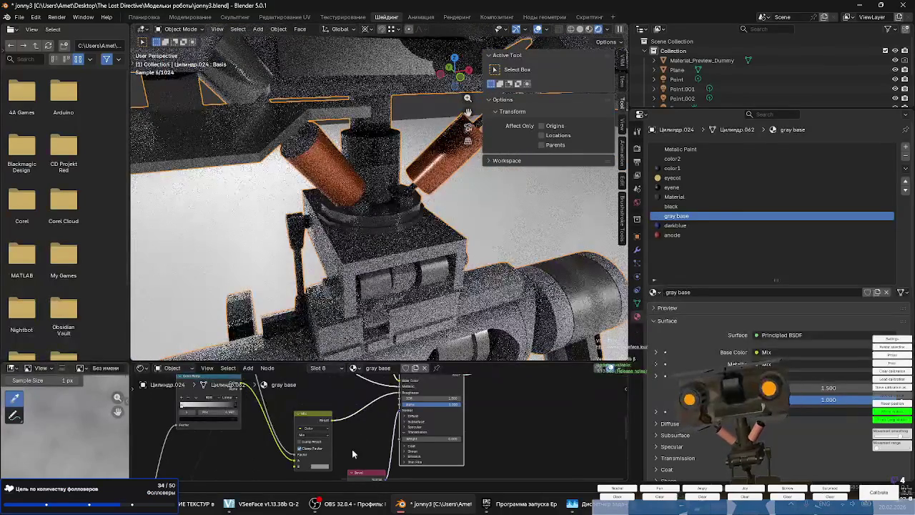
pyautogui.scroll(2, 352, 452)
pyautogui.scroll(2, 406, 445)
pyautogui.scroll(1, 406, 445)
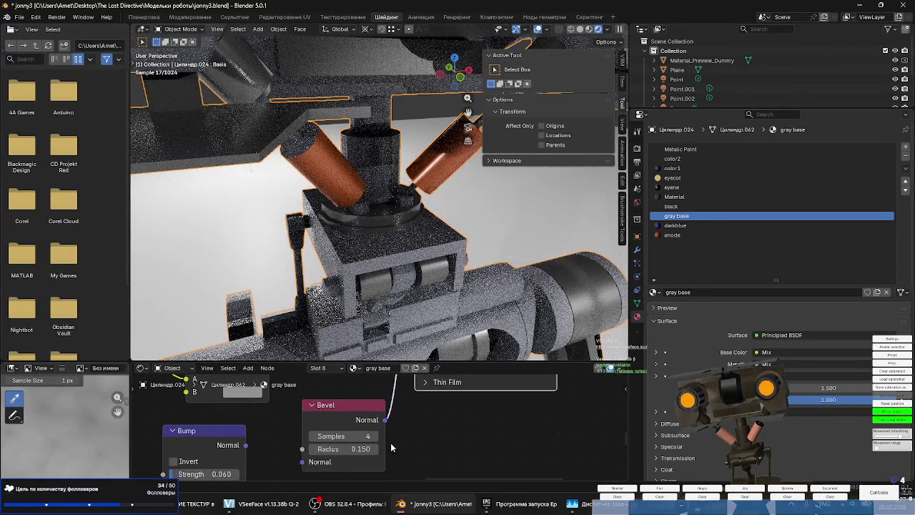
pyautogui.scroll(1, 392, 449)
pyautogui.click(373, 449)
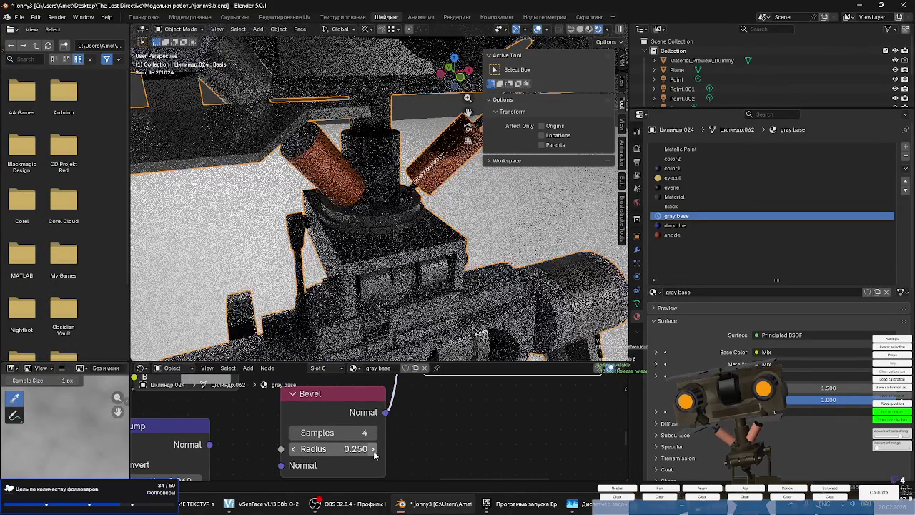
pyautogui.hotkey('ctrl', 'z')
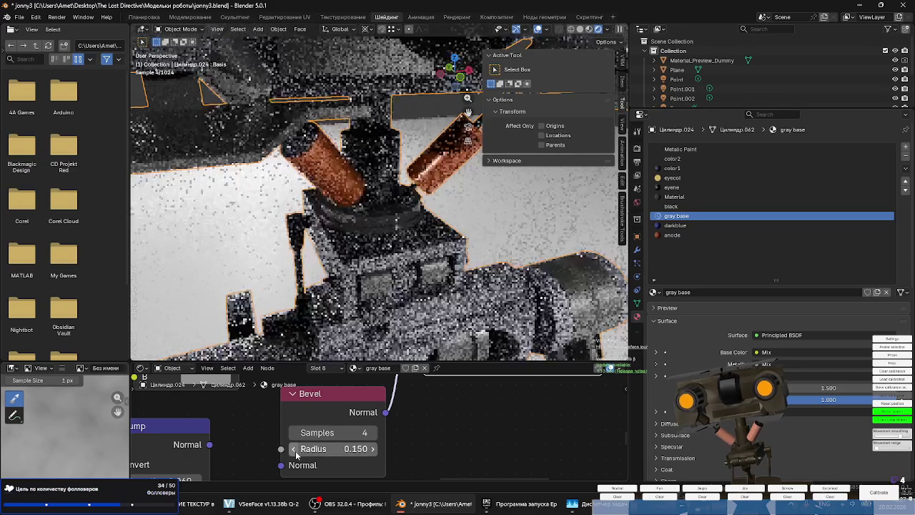
pyautogui.hotkey('ctrl', 'z')
# Check Cycles sampling, then connect the Bump Normal output into the Bevel Normal input.
pyautogui.click(638, 149)
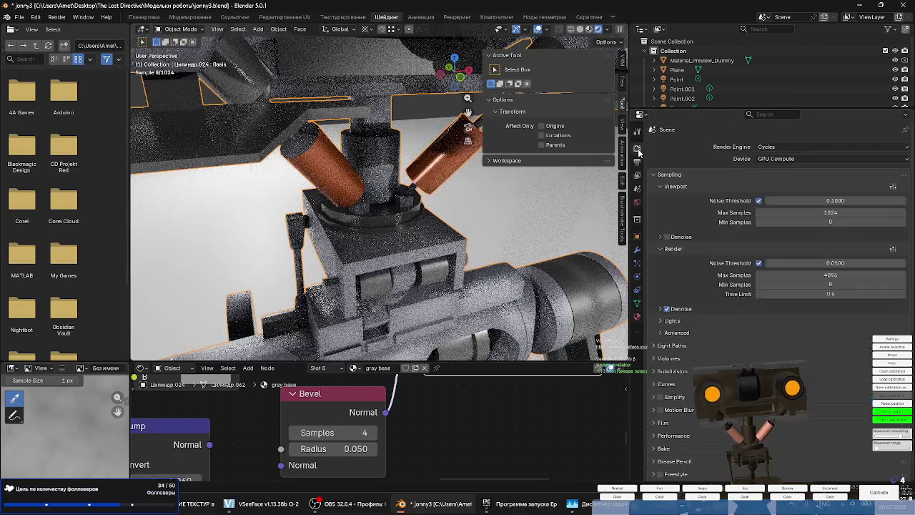
pyautogui.click(637, 317)
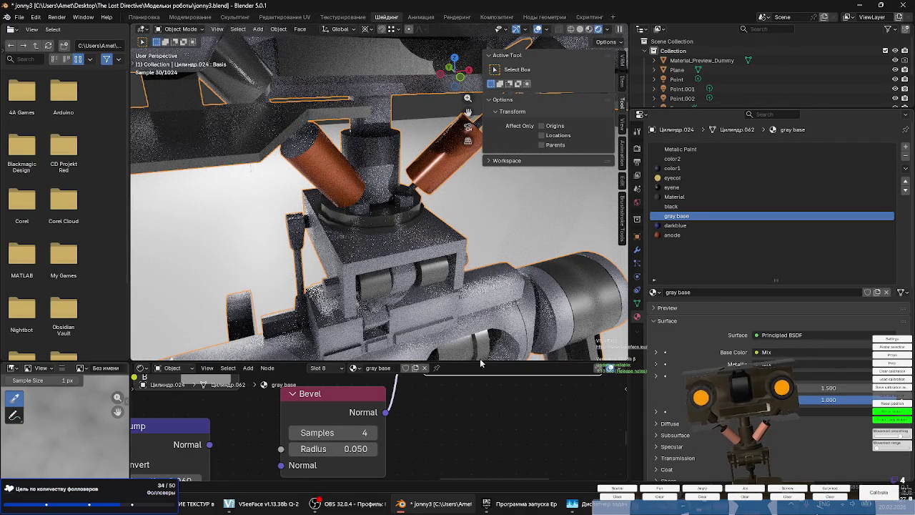
pyautogui.scroll(-2, 429, 434)
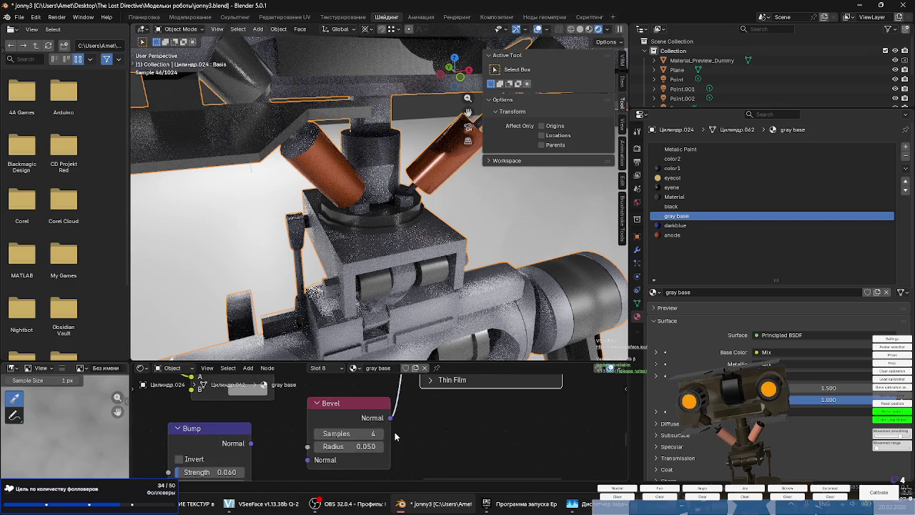
pyautogui.scroll(-1, 421, 422)
pyautogui.scroll(-1, 440, 427)
pyautogui.scroll(-1, 429, 438)
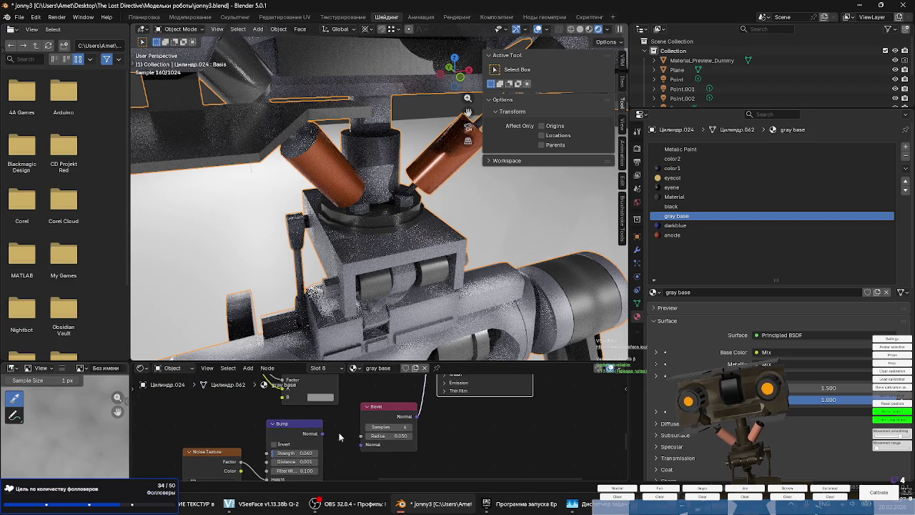
pyautogui.moveTo(357, 450); pyautogui.dragTo(359, 447)
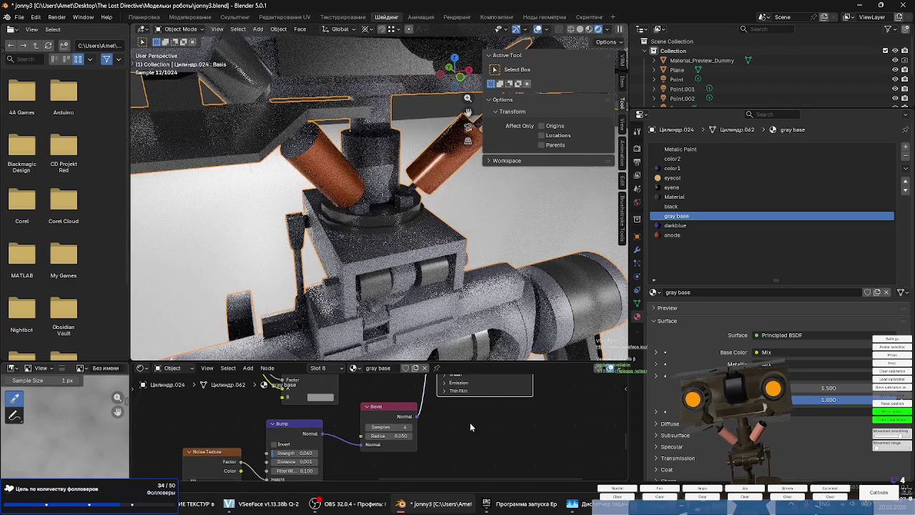
# Open the darkblue material's node tree.
pyautogui.moveTo(493, 301)
pyautogui.mouseDown(button='middle')
pyautogui.moveTo(512, 234)
pyautogui.moveTo(437, 245)
pyautogui.moveTo(453, 243)
pyautogui.mouseUp(button='middle')
pyautogui.scroll(3, 512, 233)
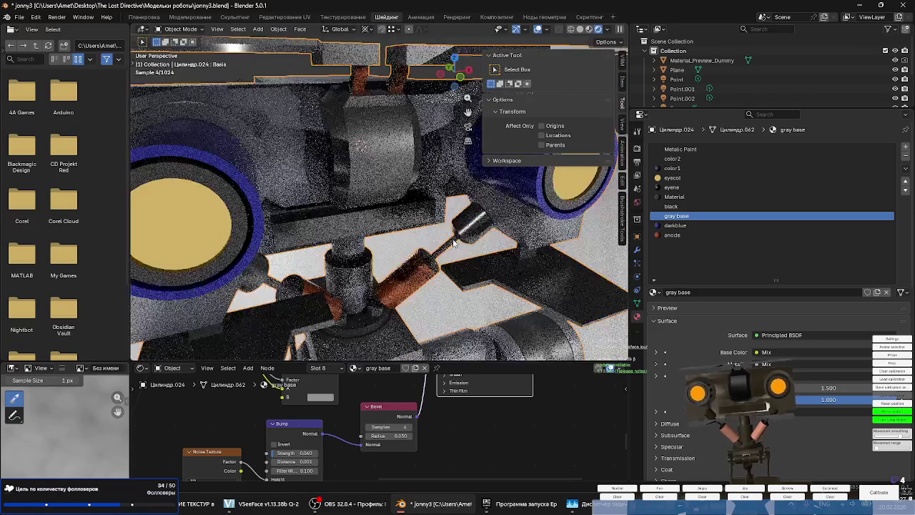
pyautogui.moveTo(454, 243)
pyautogui.mouseDown(button='middle')
pyautogui.moveTo(458, 229)
pyautogui.moveTo(453, 243)
pyautogui.mouseUp(button='middle')
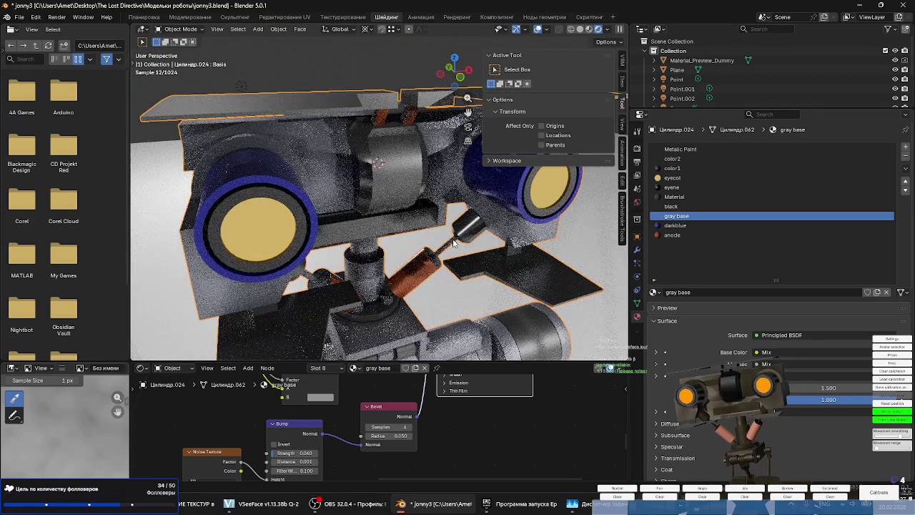
pyautogui.moveTo(480, 426); pyautogui.dragTo(464, 429, button='middle')
pyautogui.moveTo(404, 429); pyautogui.dragTo(422, 419, button='middle')
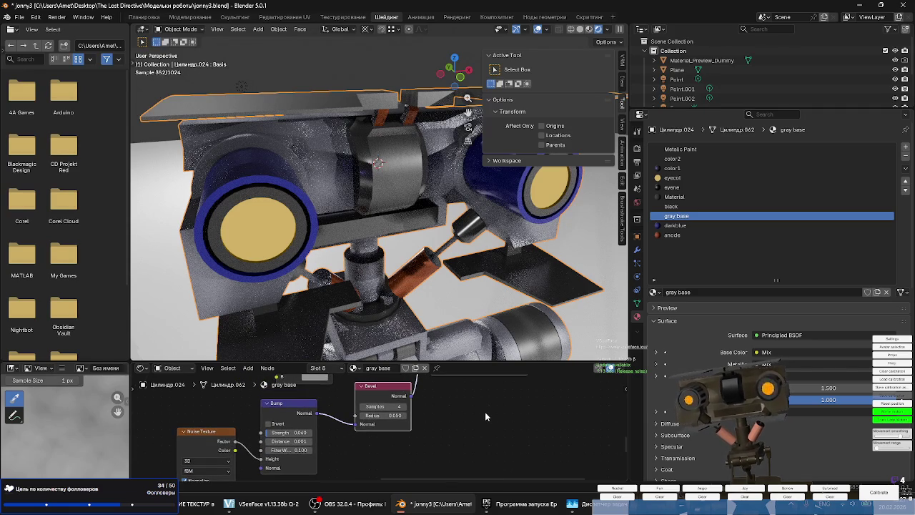
pyautogui.click(715, 225)
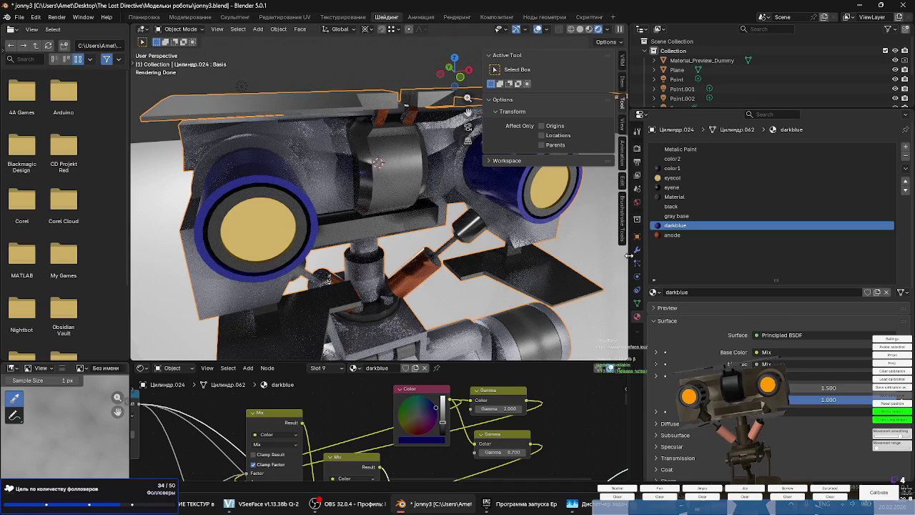
# Delete the pasted Bevel node and other selected nodes from the darkblue tree.
pyautogui.moveTo(509, 468); pyautogui.dragTo(424, 446, button='middle')
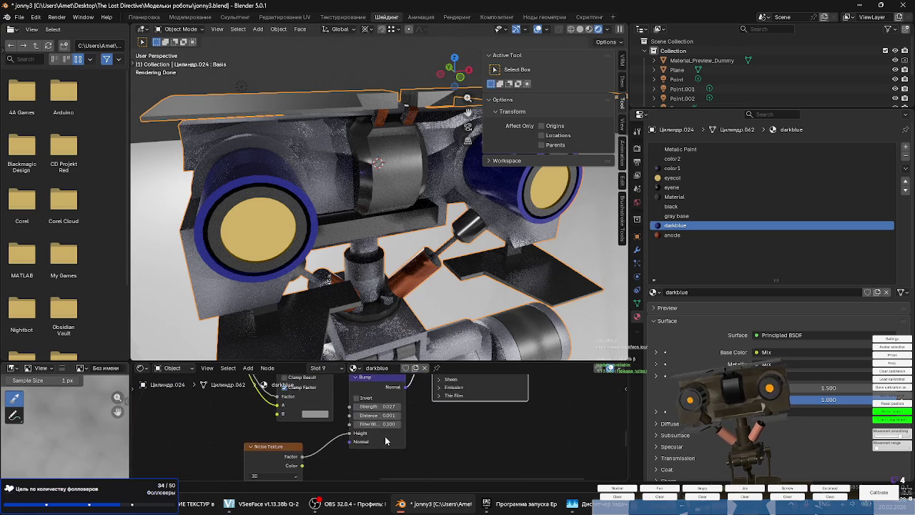
pyautogui.hotkey('ctrl', 'v')
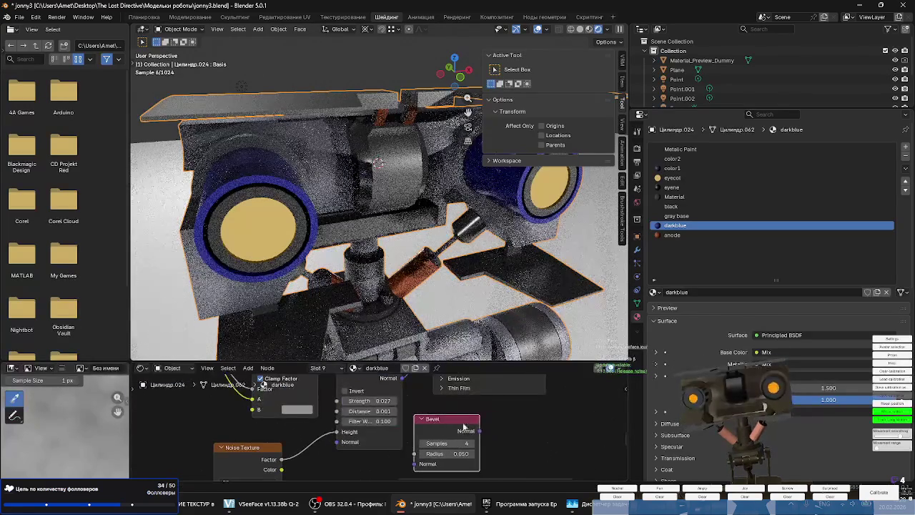
pyautogui.press('Delete')
pyautogui.click(385, 378)
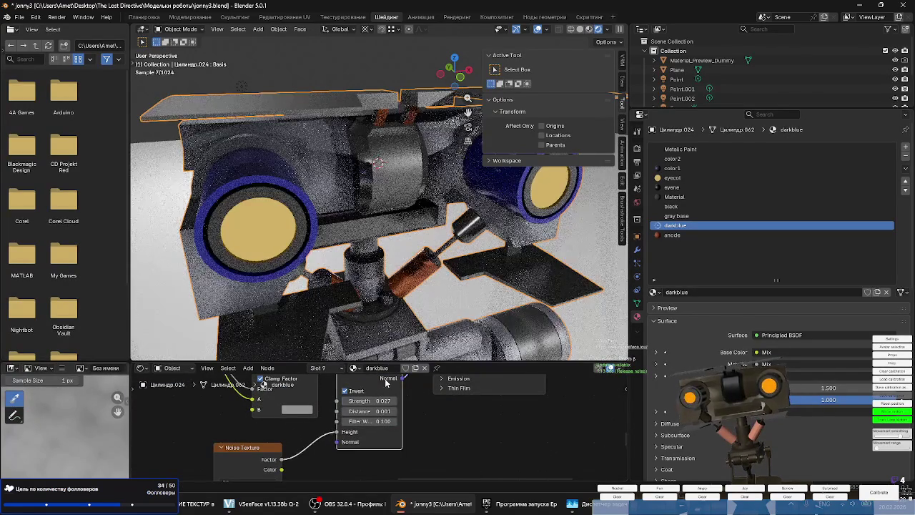
pyautogui.press('Delete')
pyautogui.click(248, 451)
pyautogui.scroll(-2, 358, 455)
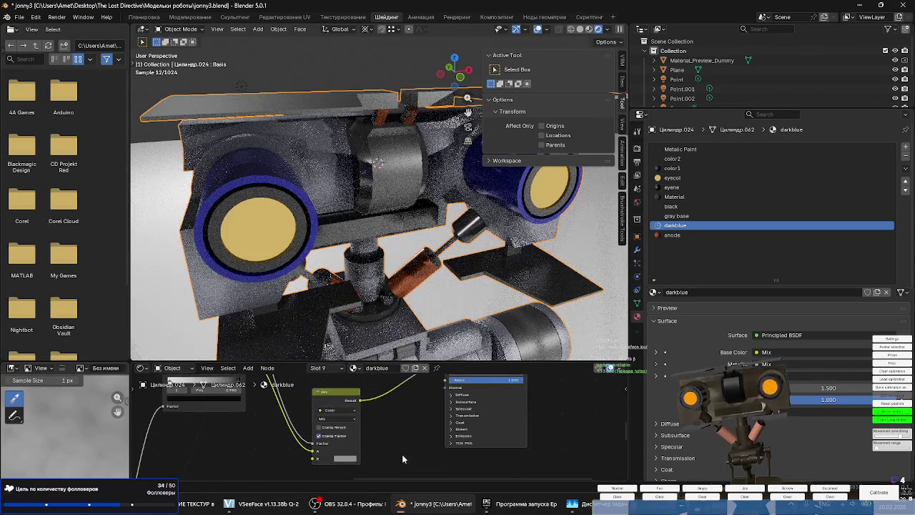
# Add a Bevel node and connect its Normal to the Principled BSDF Normal input.
pyautogui.hotkey('shift', 'a')
pyautogui.write('bav')
pyautogui.click(429, 391)
pyautogui.click(428, 425)
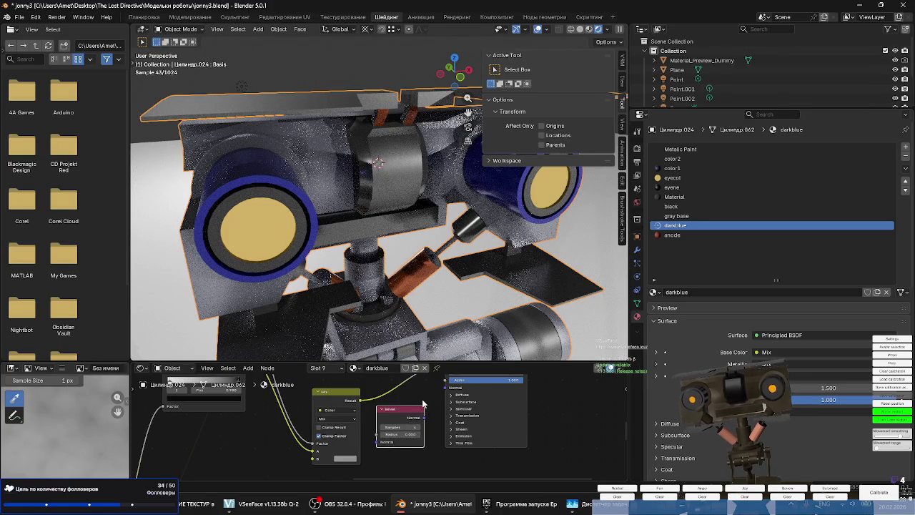
pyautogui.scroll(2, 429, 426)
pyautogui.moveTo(425, 424); pyautogui.dragTo(453, 384)
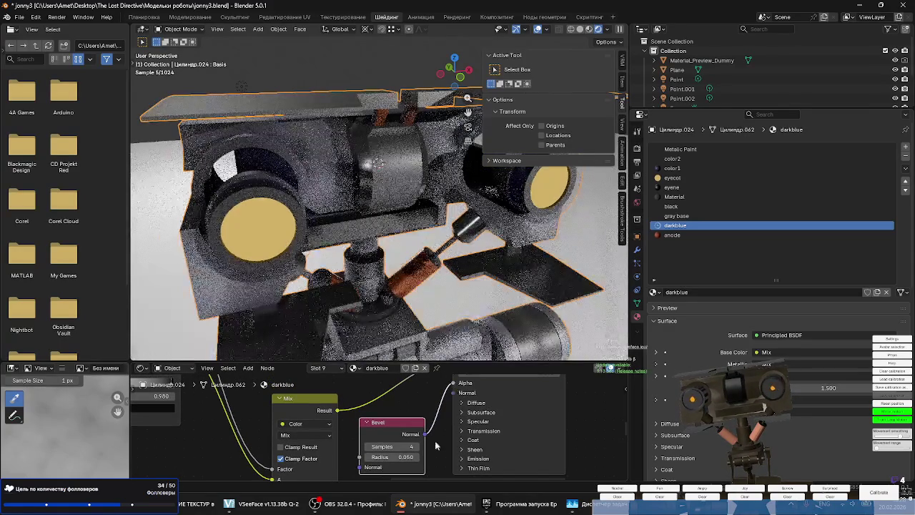
pyautogui.moveTo(427, 437); pyautogui.dragTo(453, 397)
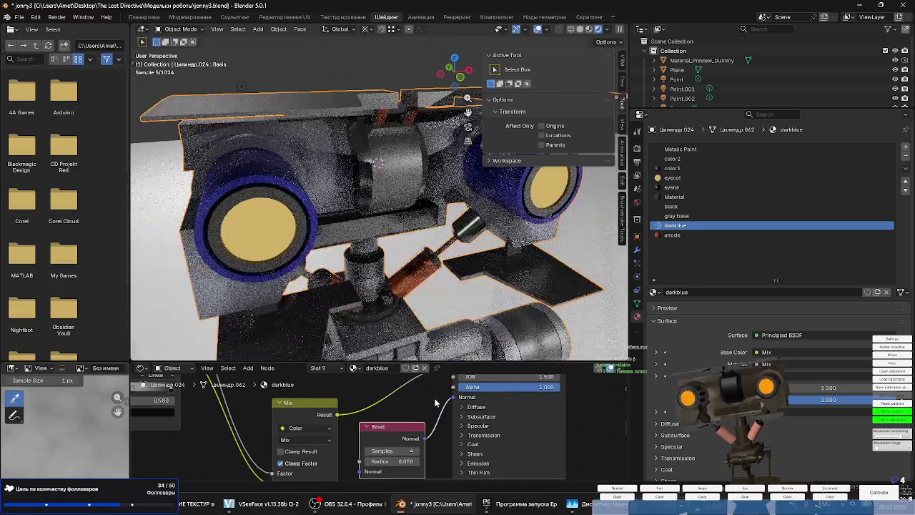
pyautogui.scroll(2, 213, 202)
pyautogui.scroll(2, 213, 202)
pyautogui.scroll(1, 213, 201)
pyautogui.moveTo(213, 196)
pyautogui.mouseDown(button='middle')
pyautogui.moveTo(298, 278)
pyautogui.moveTo(318, 249)
pyautogui.moveTo(290, 200)
pyautogui.moveTo(348, 304)
pyautogui.mouseUp(button='middle')
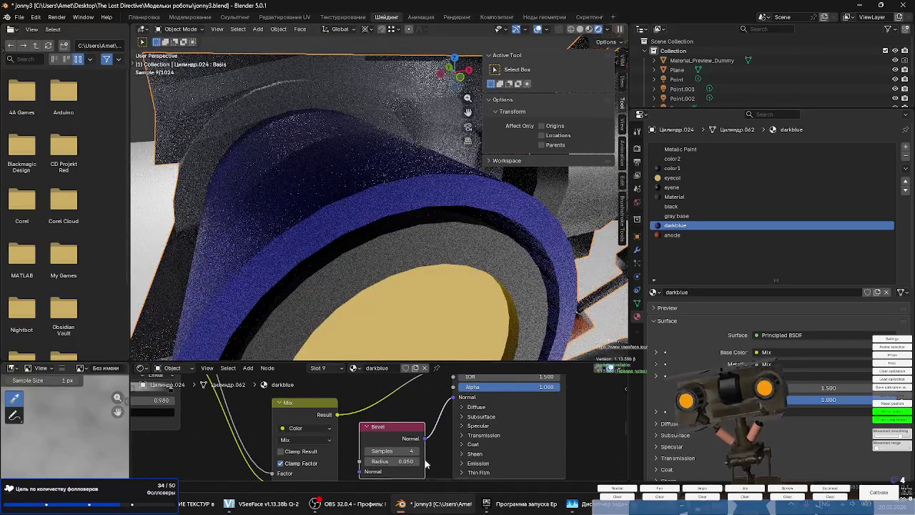
# Test the darkblue Bevel radius at 0.450, return it to 0.150, and lower samples to 2.
pyautogui.moveTo(418, 471); pyautogui.dragTo(419, 456, button='middle')
pyautogui.click(417, 446)
pyautogui.click(417, 446)
pyautogui.click(416, 446)
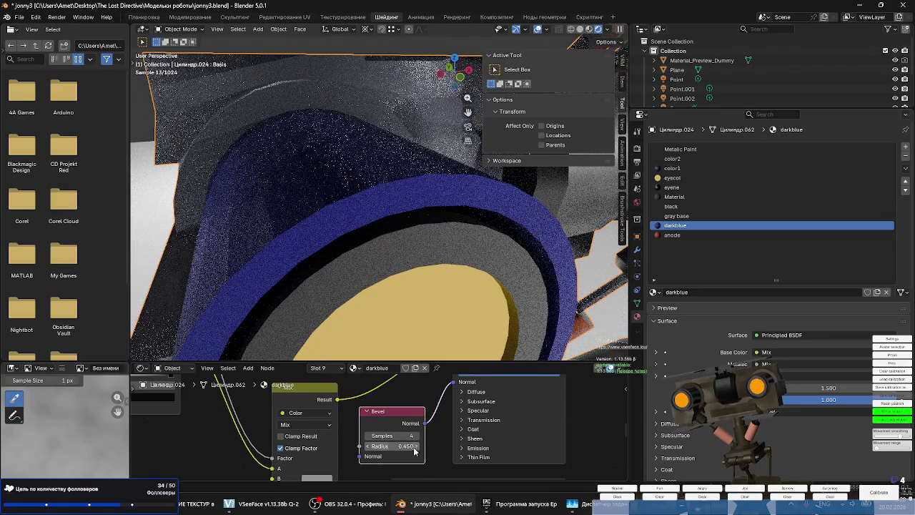
pyautogui.click(368, 446)
pyautogui.click(368, 446)
pyautogui.click(368, 446)
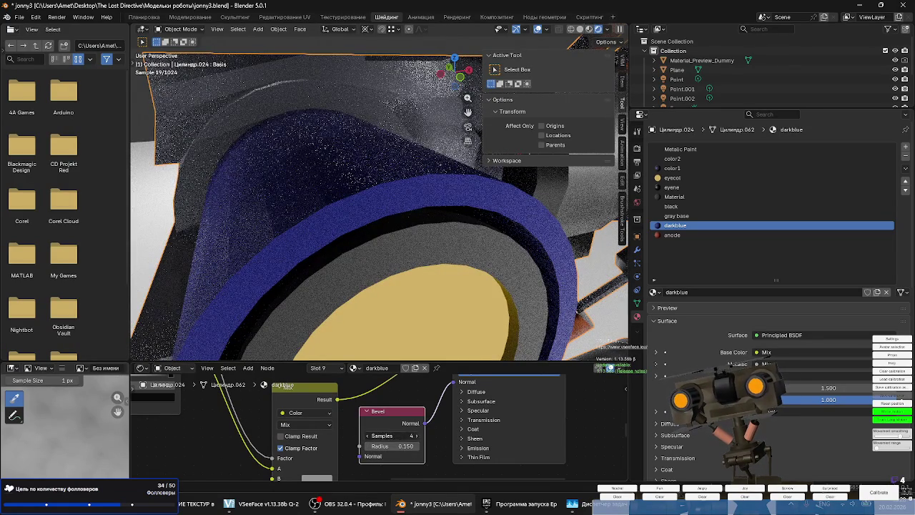
pyautogui.click(367, 437)
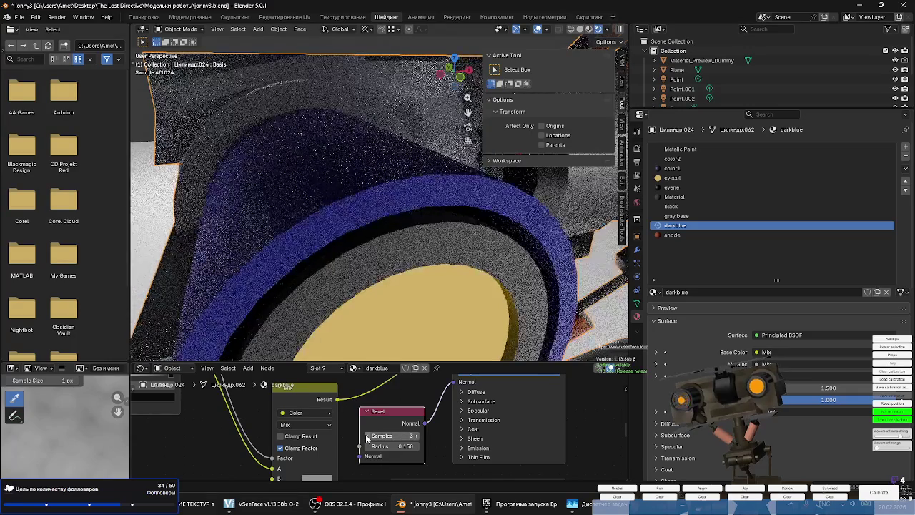
pyautogui.click(368, 436)
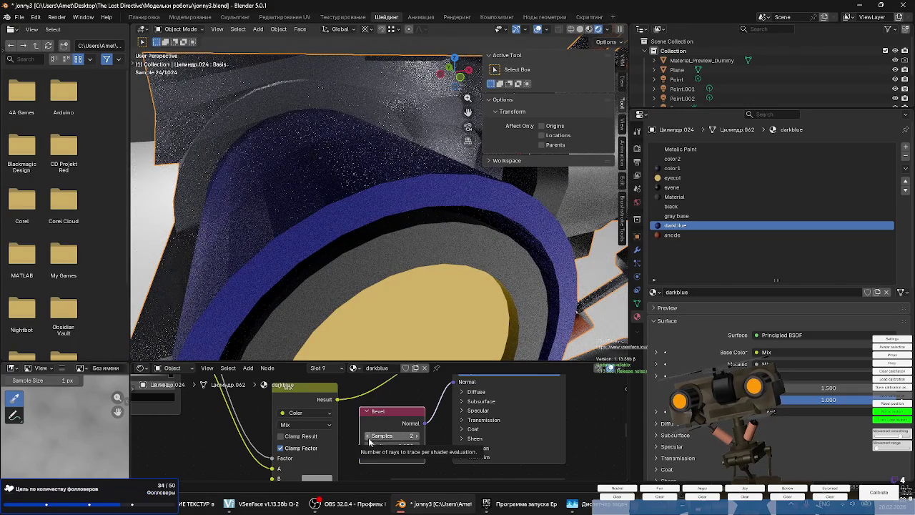
# Raise the Bevel samples and push the radius up to 4.750.
pyautogui.click(416, 435)
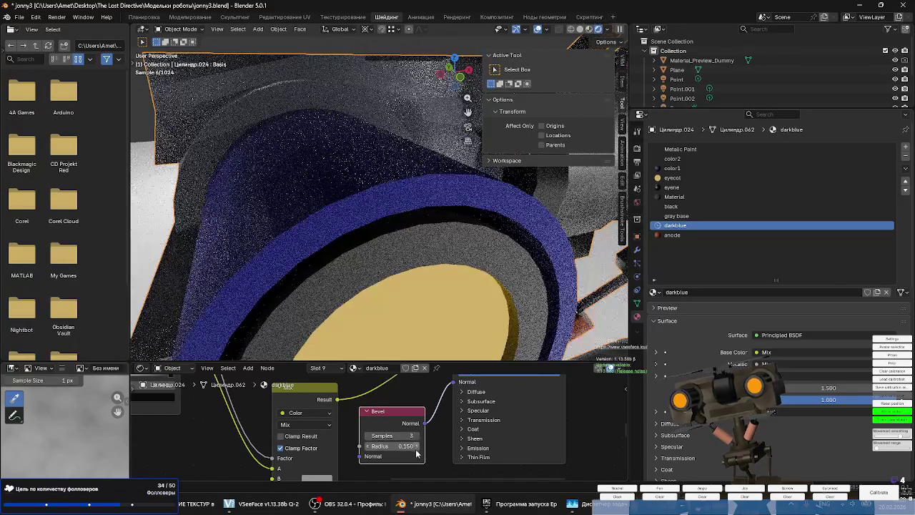
pyautogui.click(418, 446)
pyautogui.click(418, 446)
pyautogui.click(418, 447)
pyautogui.click(417, 446)
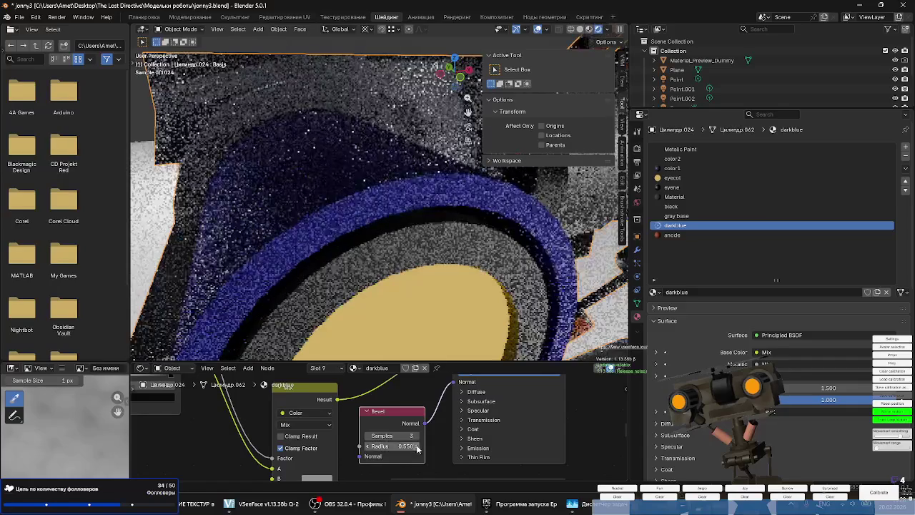
pyautogui.click(418, 446)
pyautogui.click(418, 446)
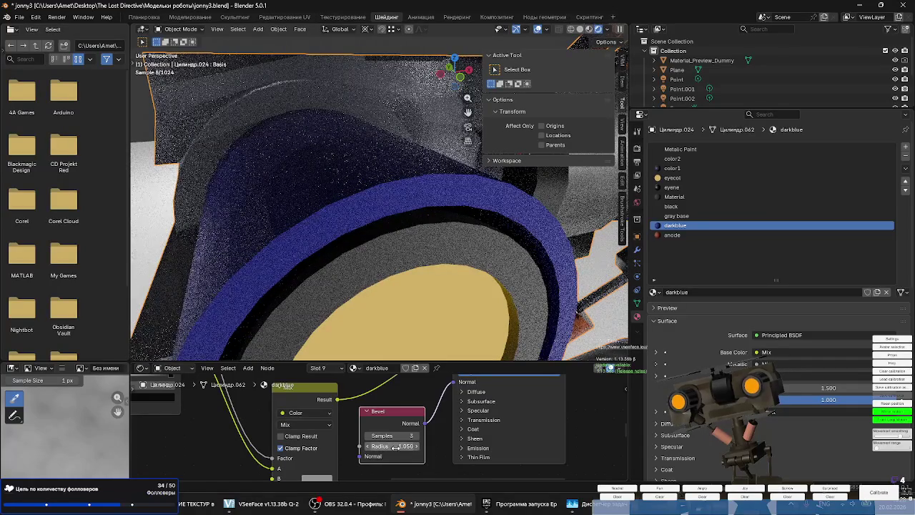
pyautogui.moveTo(394, 446); pyautogui.dragTo(414, 446)
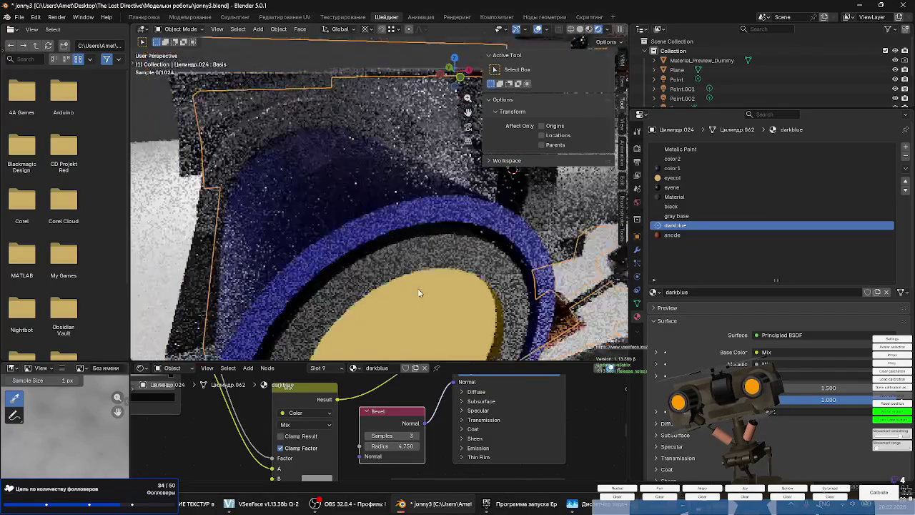
pyautogui.moveTo(418, 288); pyautogui.dragTo(425, 293, button='middle')
pyautogui.scroll(-5, 424, 294)
pyautogui.scroll(-3, 401, 290)
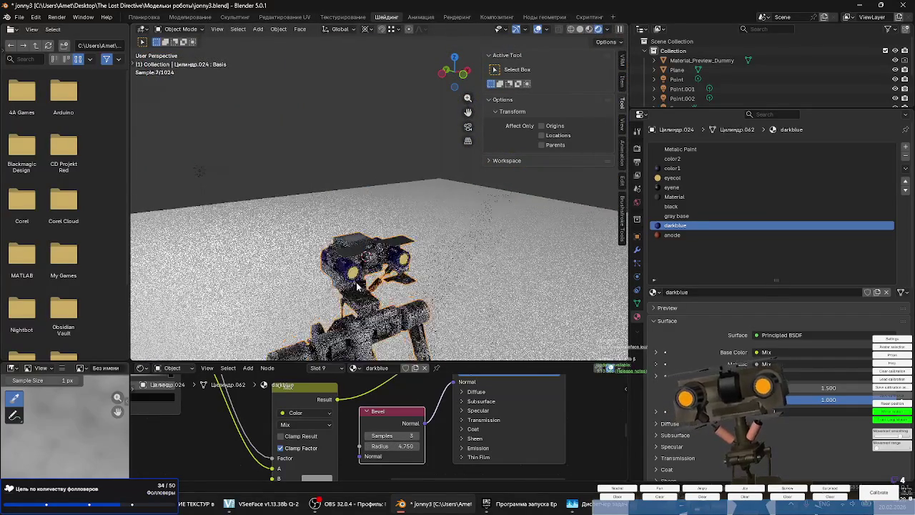
# Try darkblue Bevel radii of 1.000, 0.500 and 0.100, then settle on 0.005.
pyautogui.scroll(2, 356, 286)
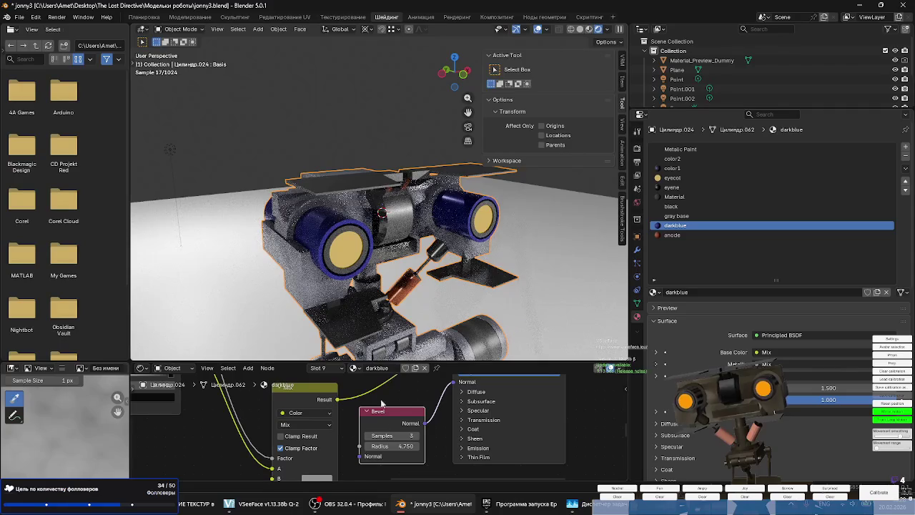
pyautogui.write('1')
pyautogui.write('0.000')
pyautogui.press('Return')
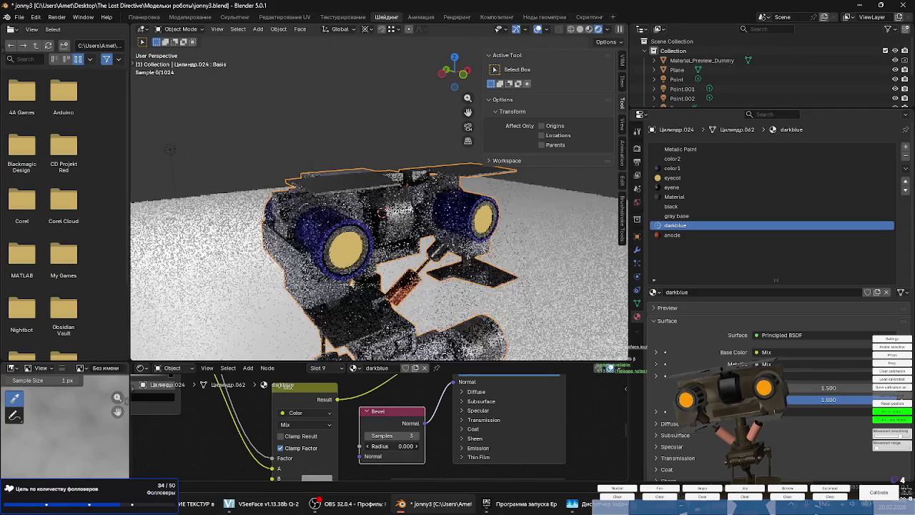
pyautogui.hotkey('ctrl', 'z')
pyautogui.hotkey('ctrl', 'z')
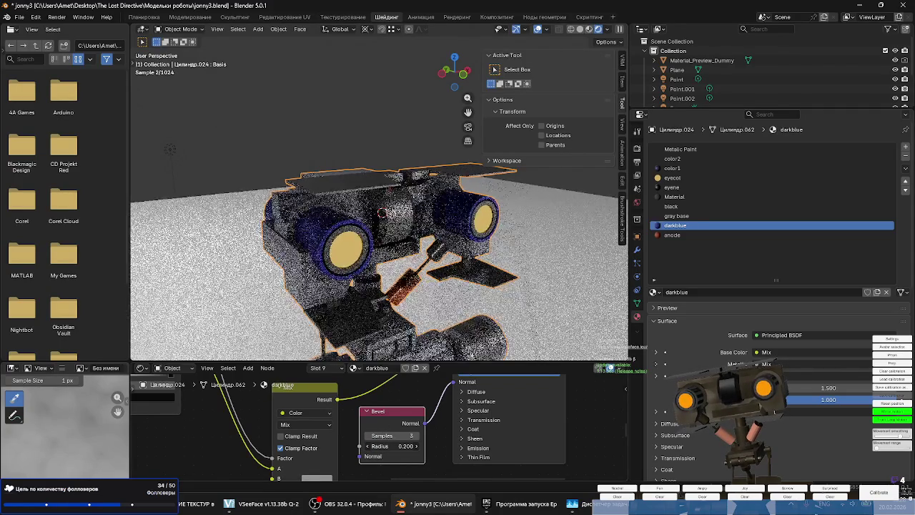
pyautogui.click(417, 446)
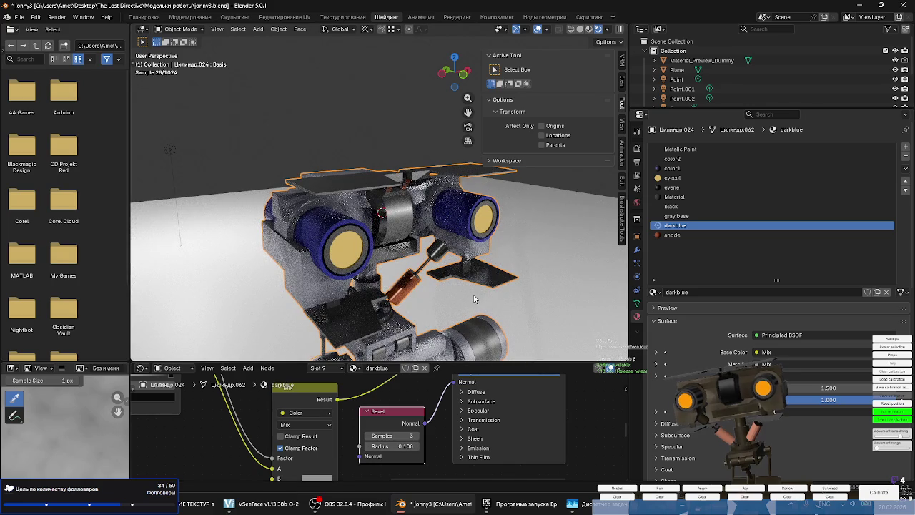
pyautogui.scroll(2, 341, 226)
pyautogui.scroll(2, 341, 226)
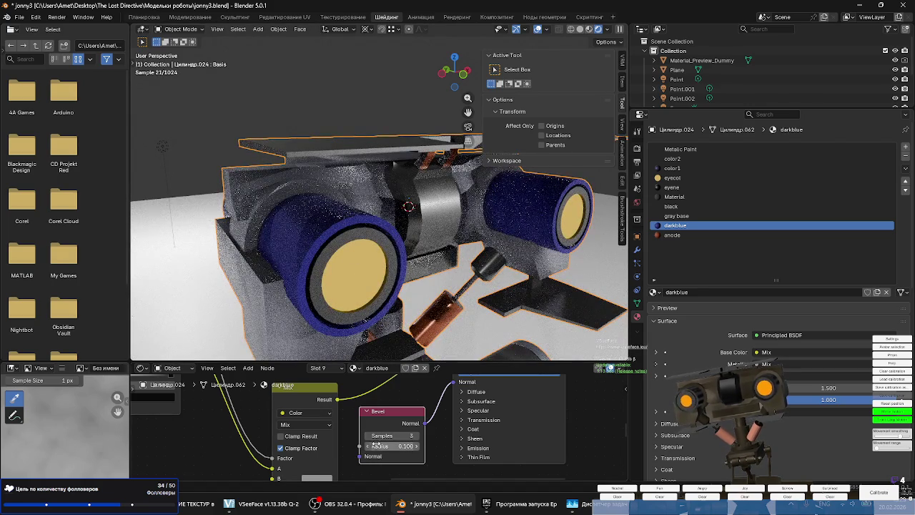
pyautogui.moveTo(370, 449); pyautogui.dragTo(387, 446)
pyautogui.write('0.005')
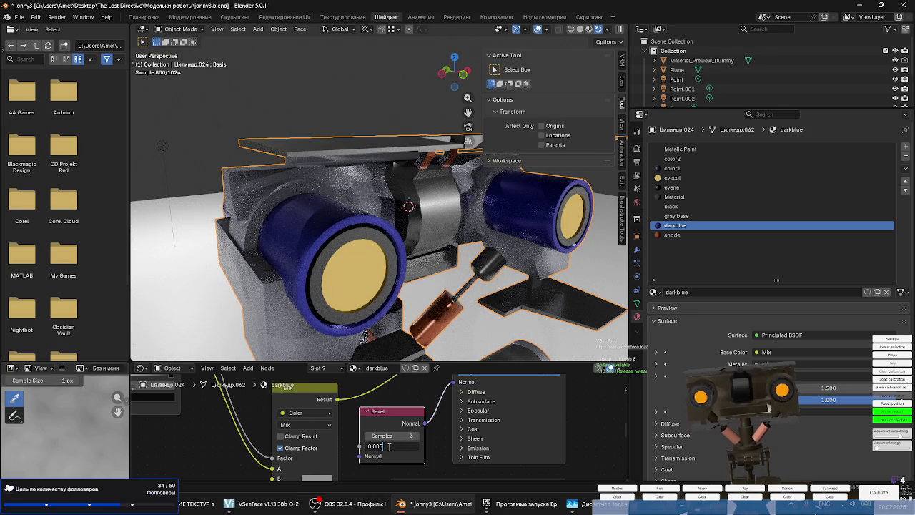
pyautogui.press('Return')
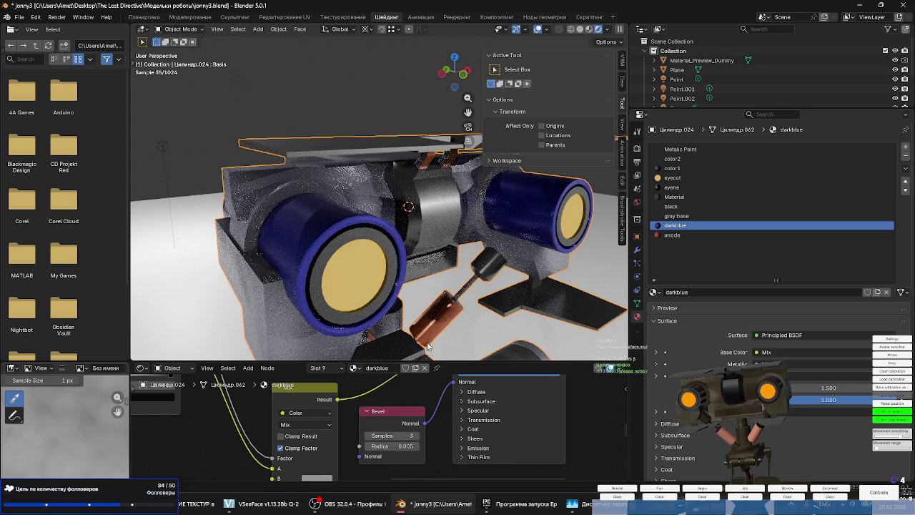
pyautogui.moveTo(395, 279); pyautogui.dragTo(424, 299, button='middle')
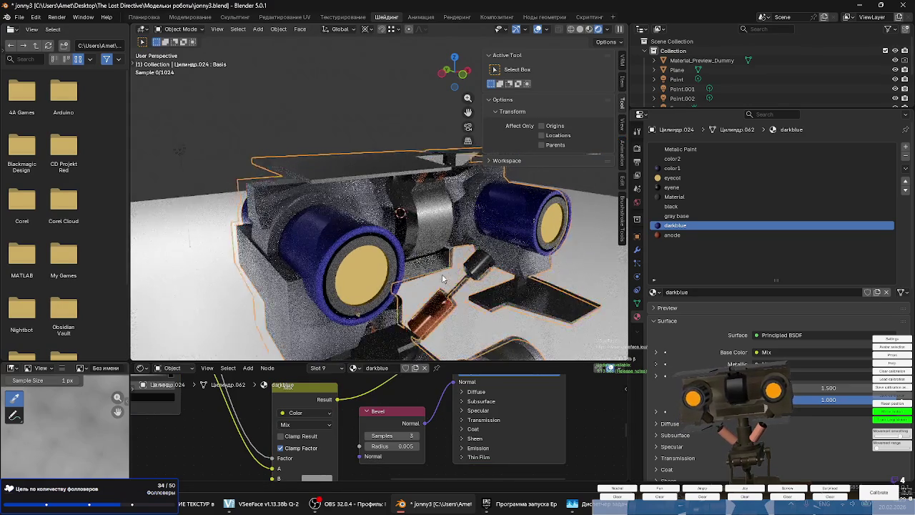
pyautogui.scroll(-2, 502, 418)
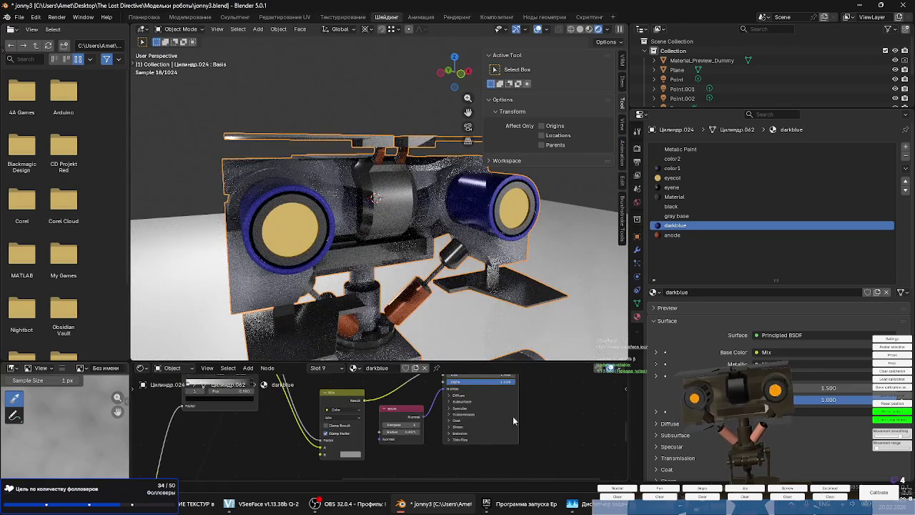
# Insert a Bevel node with radius 0.005 into the black material's Principled BSDF Normal link.
pyautogui.click(678, 216)
pyautogui.click(673, 206)
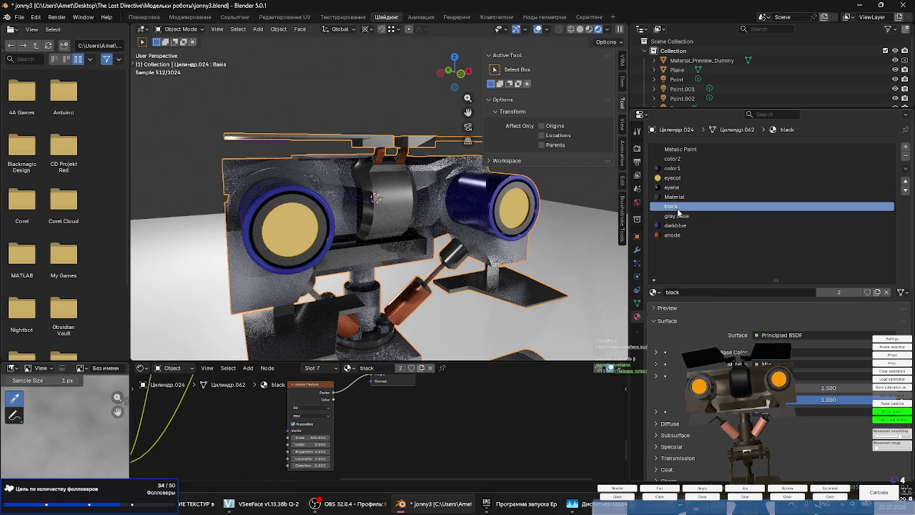
pyautogui.scroll(5, 433, 468)
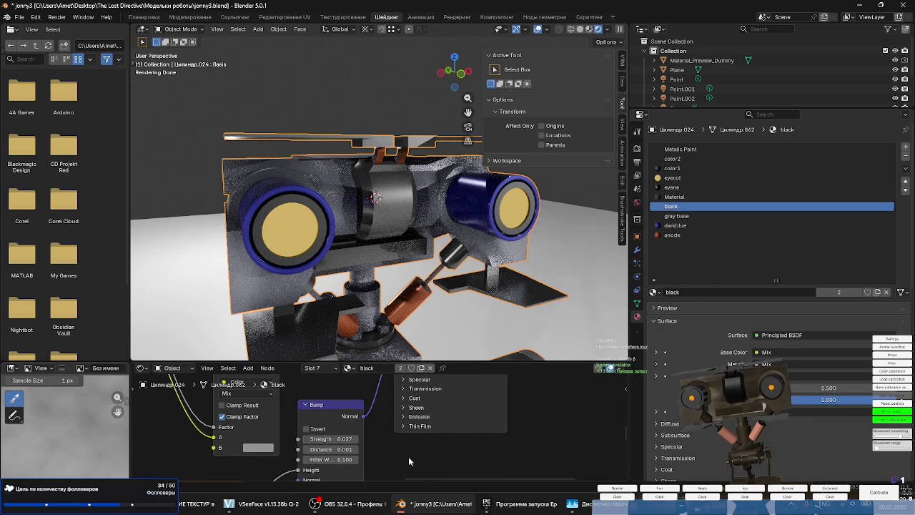
pyautogui.hotkey('shift', 'a')
pyautogui.write('be')
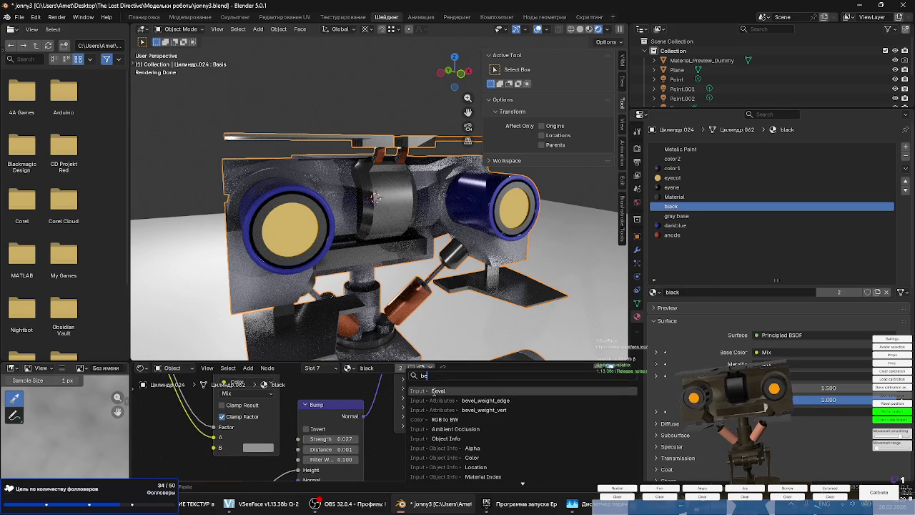
pyautogui.press('Return')
pyautogui.click(453, 443)
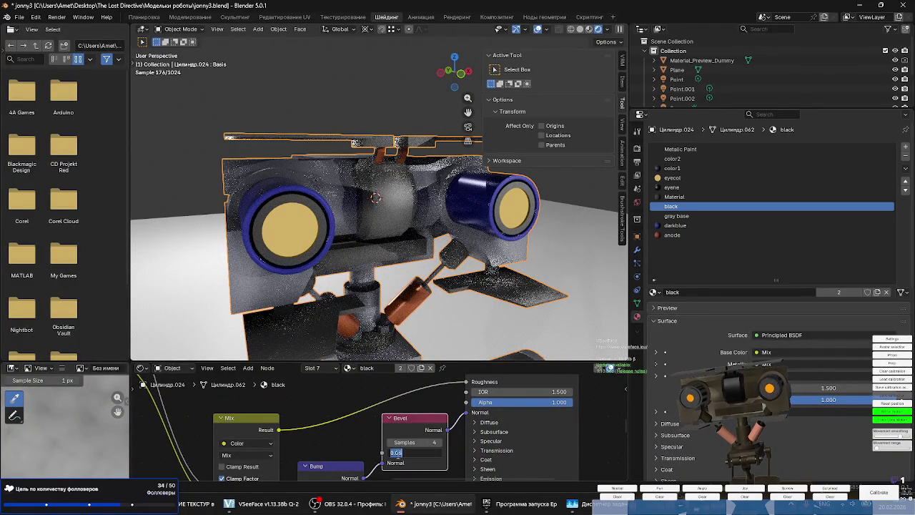
pyautogui.press('Return')
# Orbit and zoom to a level front view of the robot, then bring back the gray base material's nodes.
pyautogui.moveTo(379, 214); pyautogui.dragTo(333, 208, button='middle')
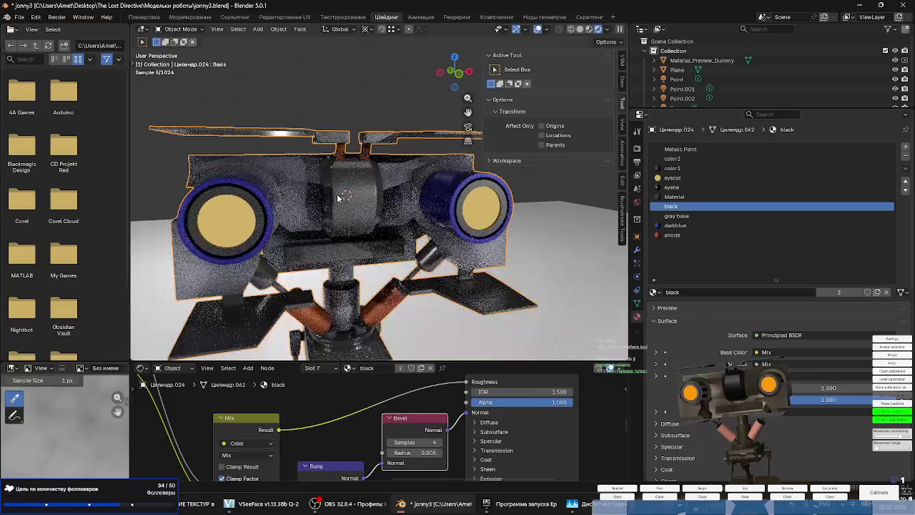
pyautogui.scroll(3, 336, 200)
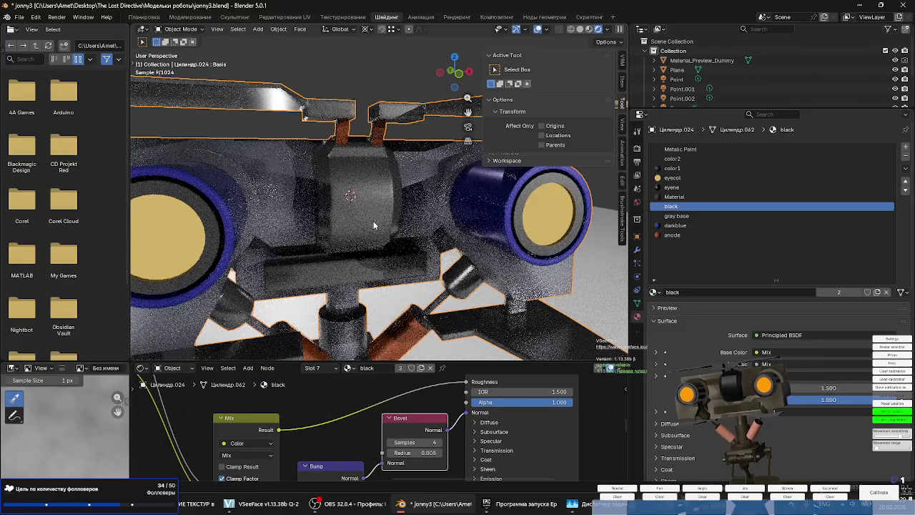
pyautogui.moveTo(374, 226); pyautogui.dragTo(379, 207, button='middle')
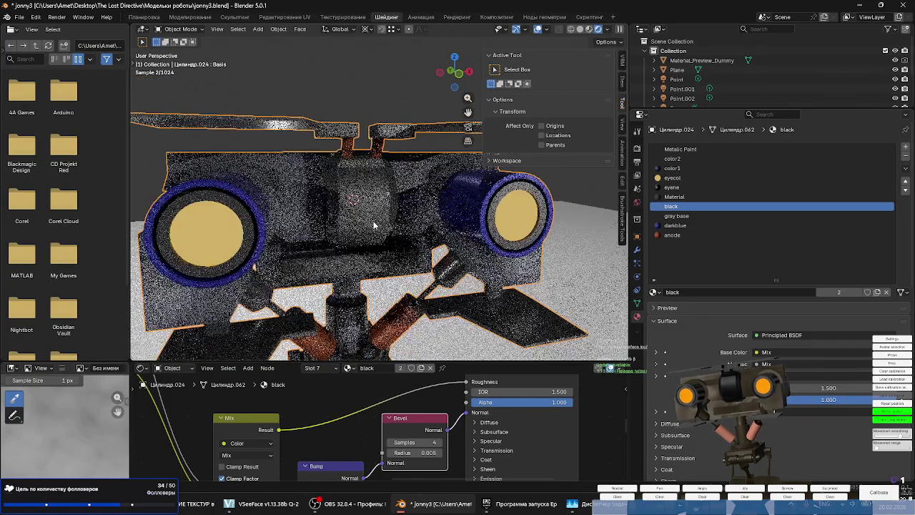
pyautogui.click(676, 215)
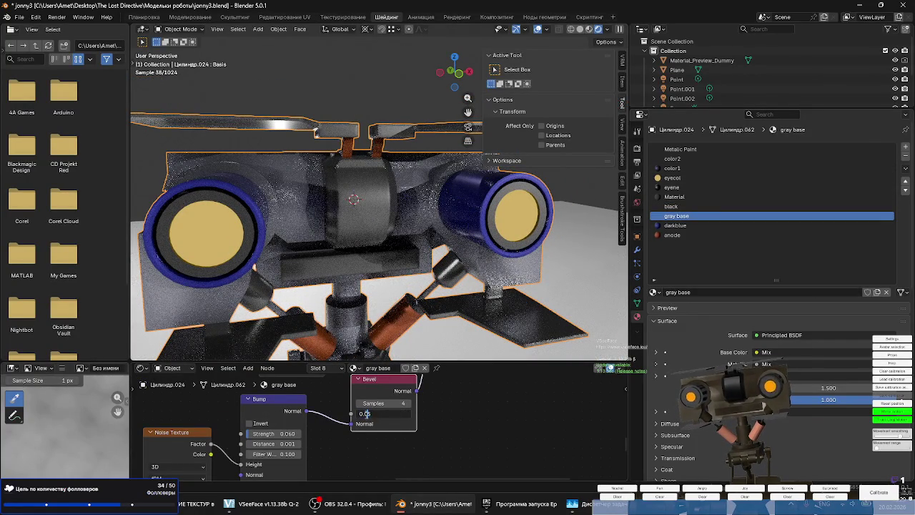
# Confirm the gray base material's Bevel radius of 0.005 and zoom the viewport.
pyautogui.press('Return')
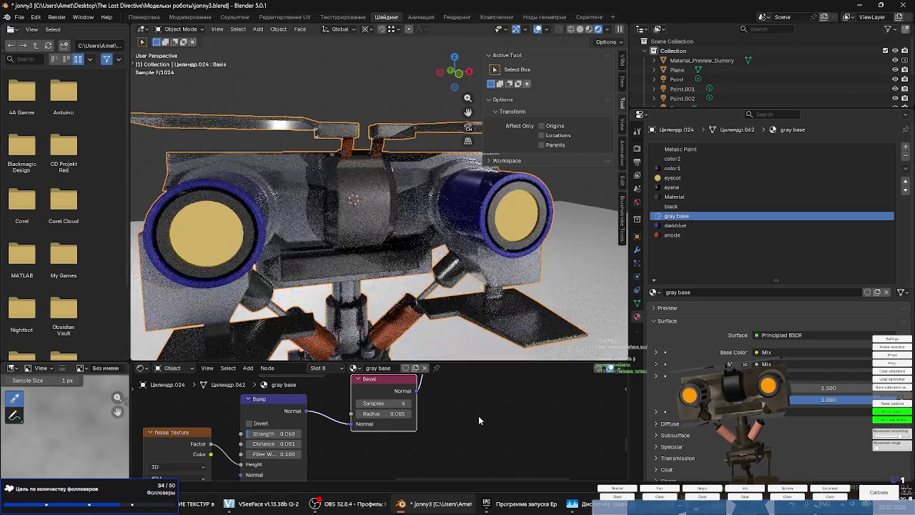
pyautogui.scroll(-3, 452, 243)
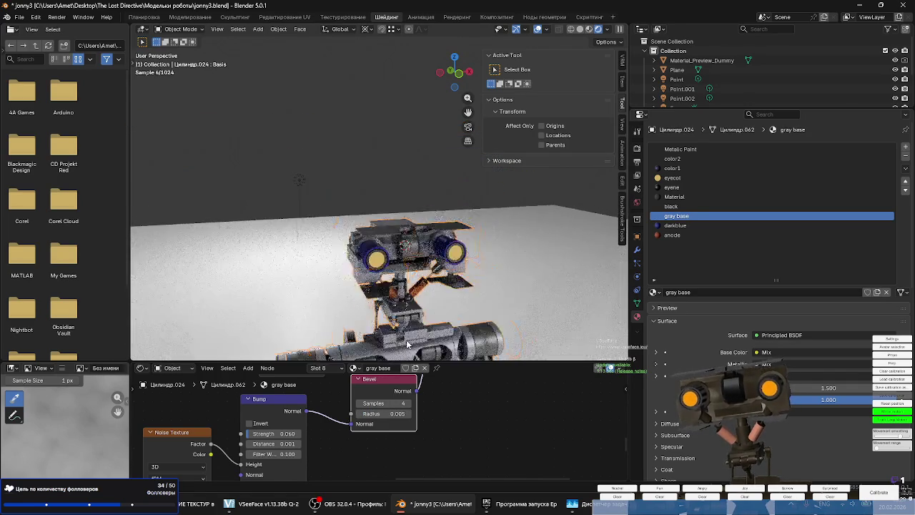
pyautogui.scroll(-5, 409, 260)
pyautogui.scroll(3, 409, 260)
pyautogui.scroll(1, 393, 286)
pyautogui.scroll(3, 373, 317)
# Orbit to a front-on view of the robot's rounded edges and browse the sidebar panels.
pyautogui.moveTo(429, 234); pyautogui.dragTo(422, 246, button='middle')
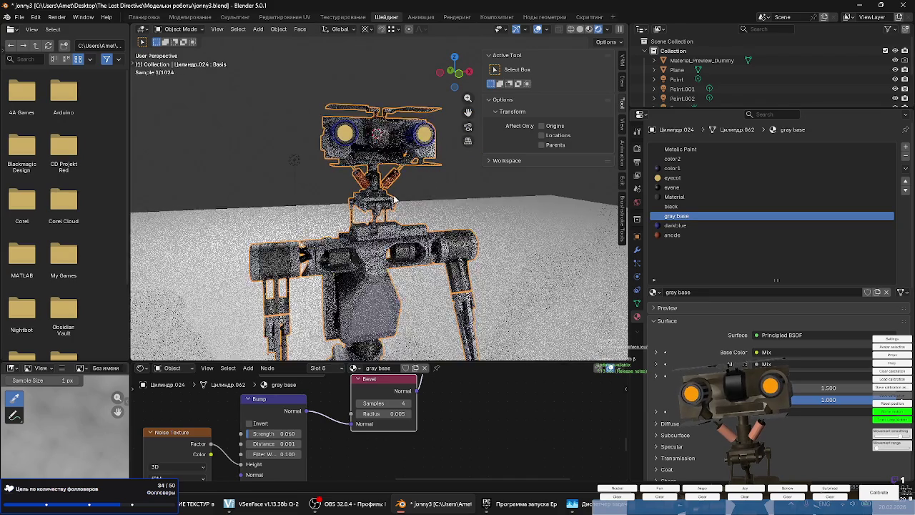
pyautogui.moveTo(394, 200); pyautogui.dragTo(361, 220, button='middle')
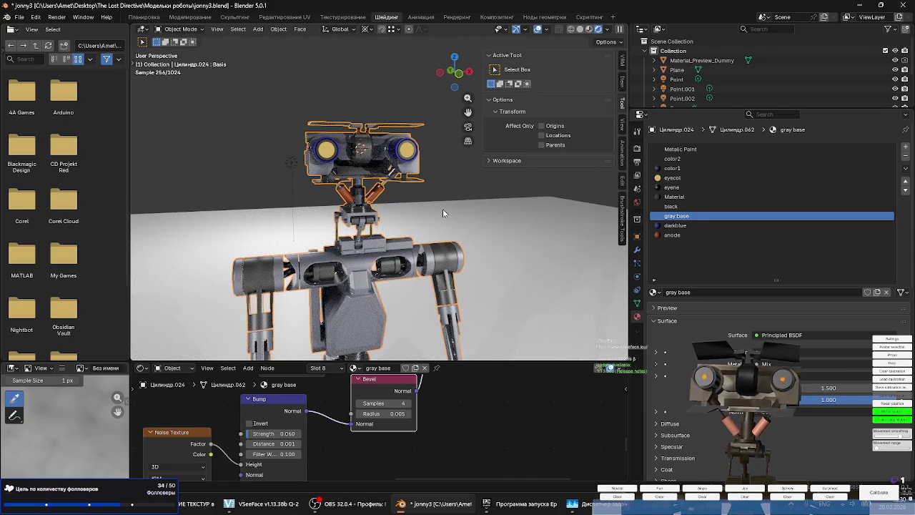
pyautogui.click(623, 127)
# Browse the N-panel tabs and open the VRM model settings tab.
pyautogui.click(623, 150)
pyautogui.click(623, 179)
pyautogui.click(623, 207)
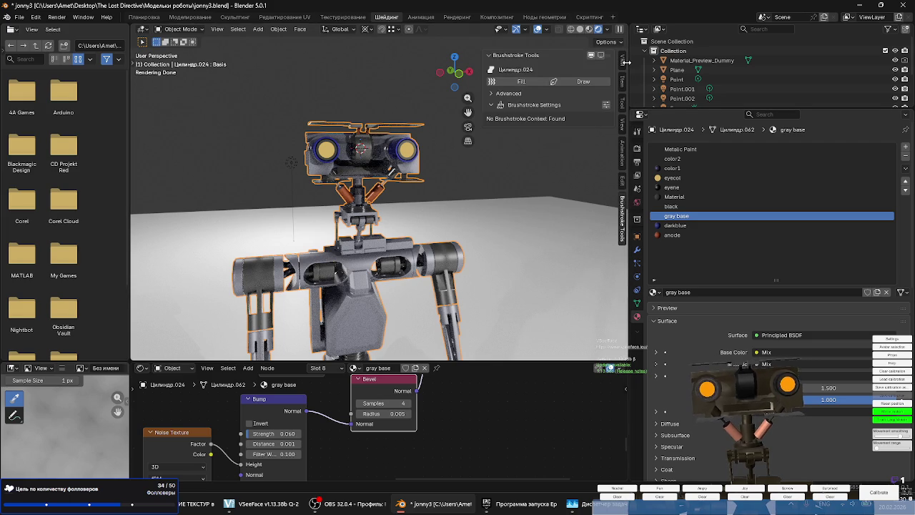
pyautogui.click(623, 64)
# Scroll to the Blend Shape Proxy list and adjust a Blink blend shape preview value.
pyautogui.scroll(-2, 556, 204)
pyautogui.scroll(-2, 555, 210)
pyautogui.scroll(-2, 555, 216)
pyautogui.scroll(-3, 554, 223)
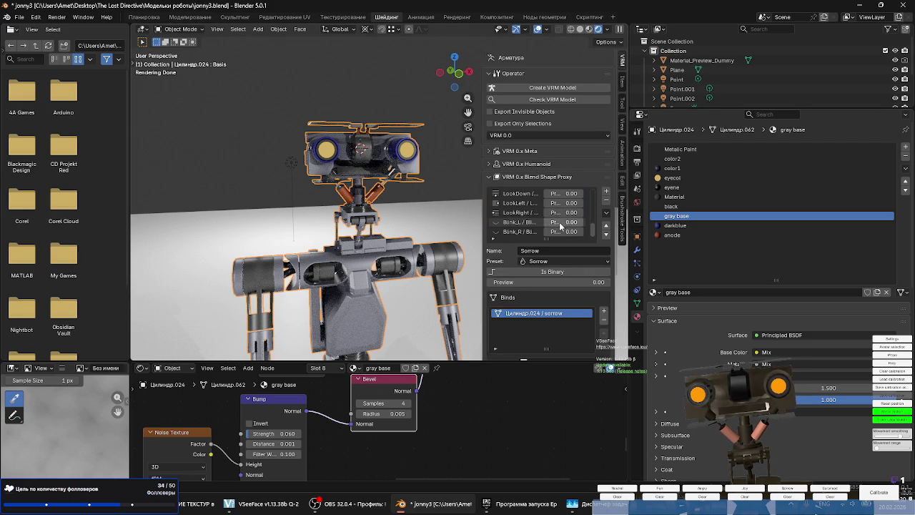
pyautogui.moveTo(555, 222)
pyautogui.mouseDown()
pyautogui.moveTo(576, 223)
pyautogui.moveTo(545, 231)
pyautogui.mouseUp()
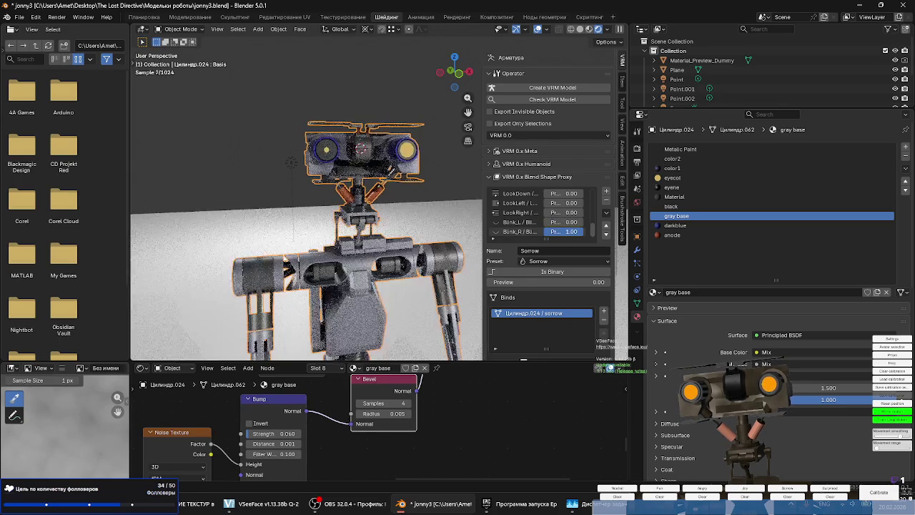